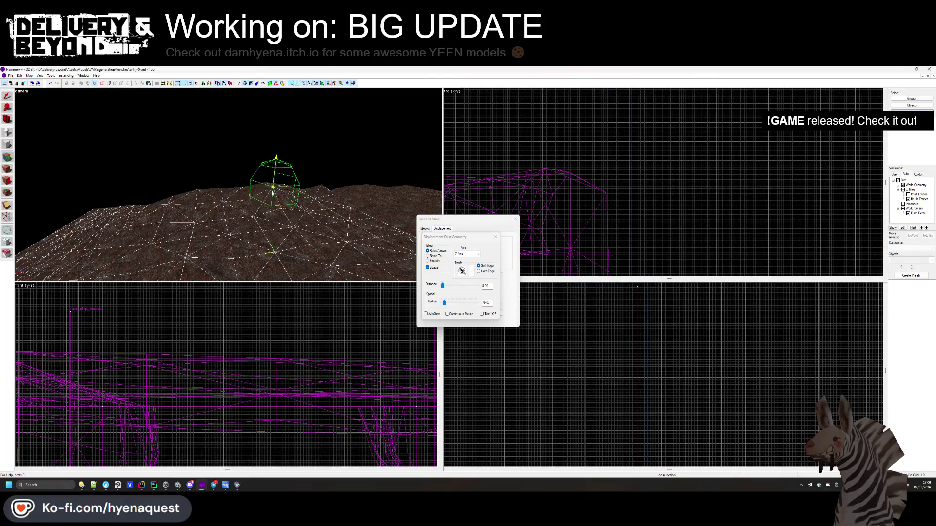
# Lower and smooth several canyon terrain hills with the displacement paint brush, flying between spots
pyautogui.moveTo(293, 189); pyautogui.dragTo(289, 189)
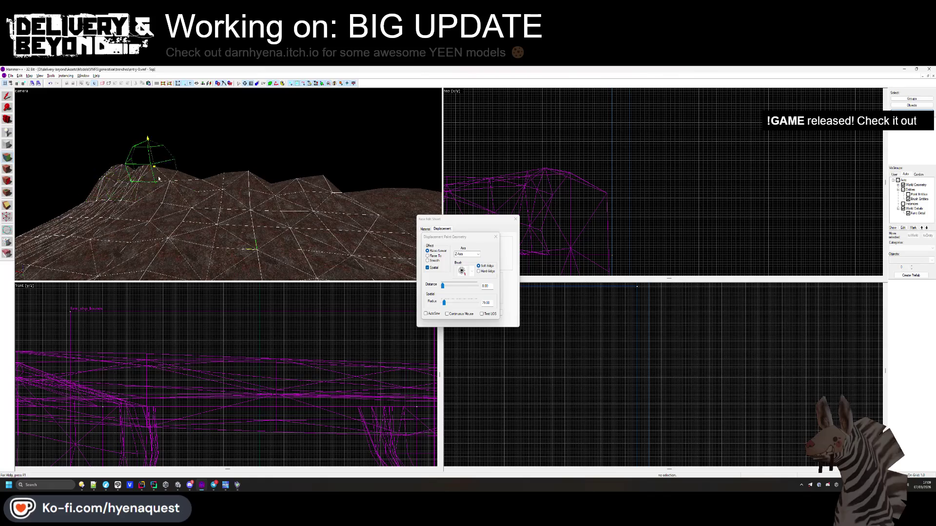
pyautogui.press('Left')
pyautogui.press('Left')
pyautogui.press('Left')
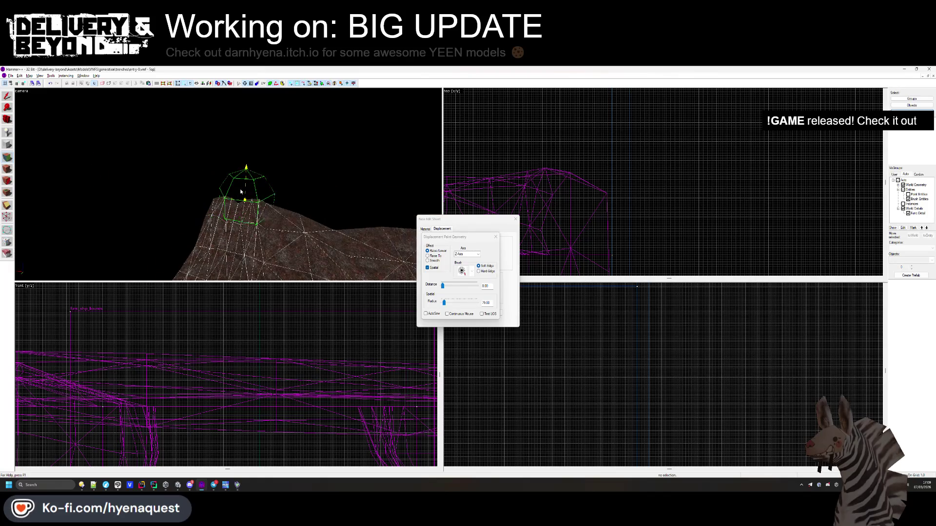
pyautogui.press('Down')
pyautogui.press('Down')
pyautogui.press('Down')
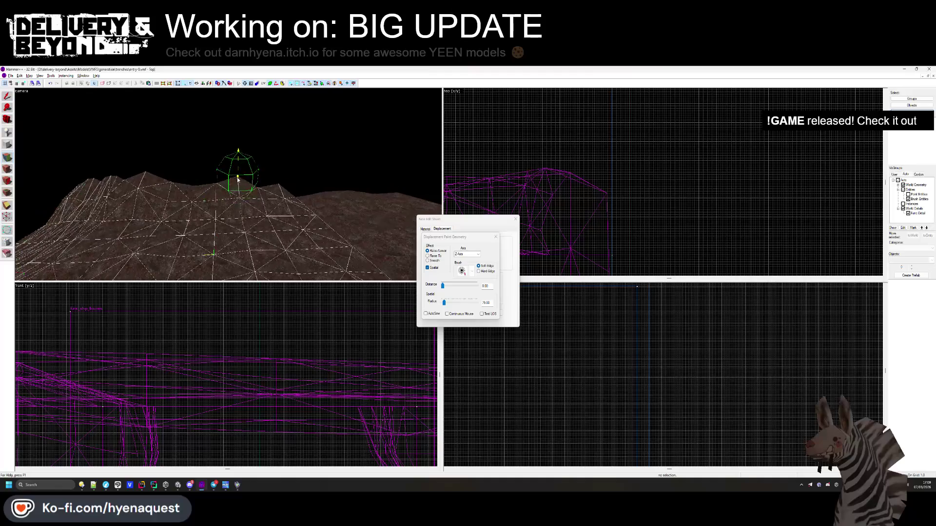
pyautogui.press('w')
pyautogui.press('w')
pyautogui.press('w')
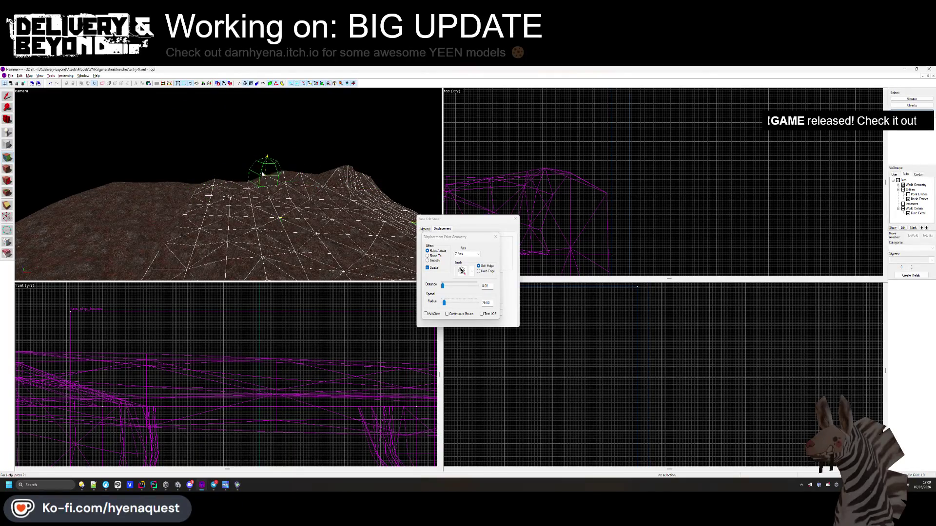
pyautogui.press('w')
pyautogui.press('w')
pyautogui.press('w')
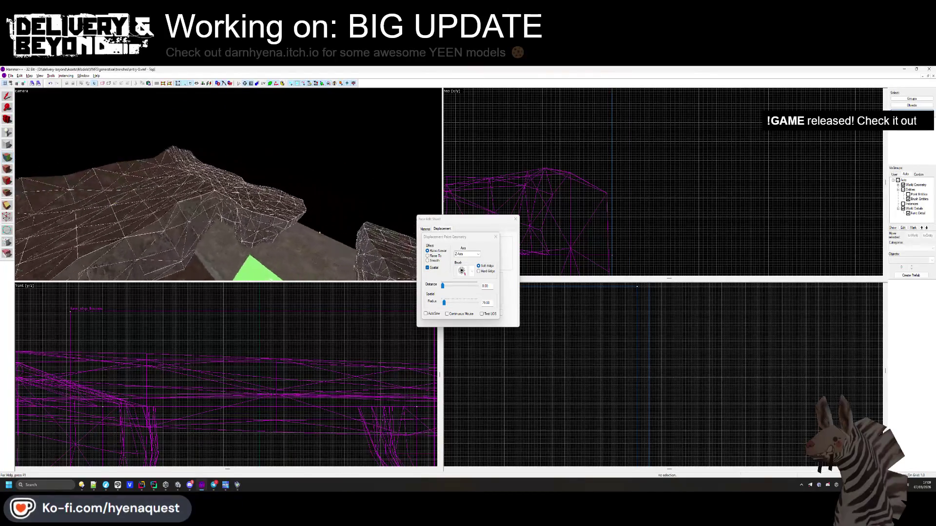
pyautogui.click(260, 257)
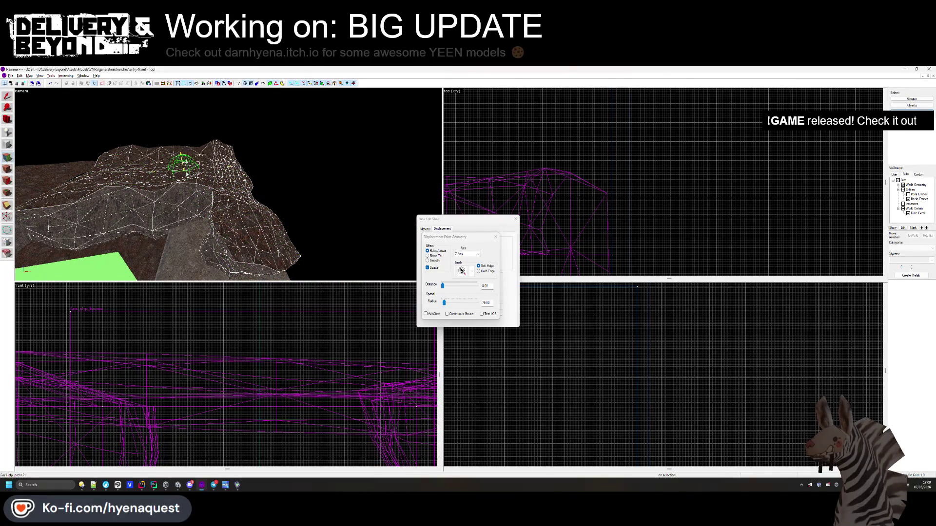
pyautogui.press('w')
pyautogui.press('w')
pyautogui.press('w')
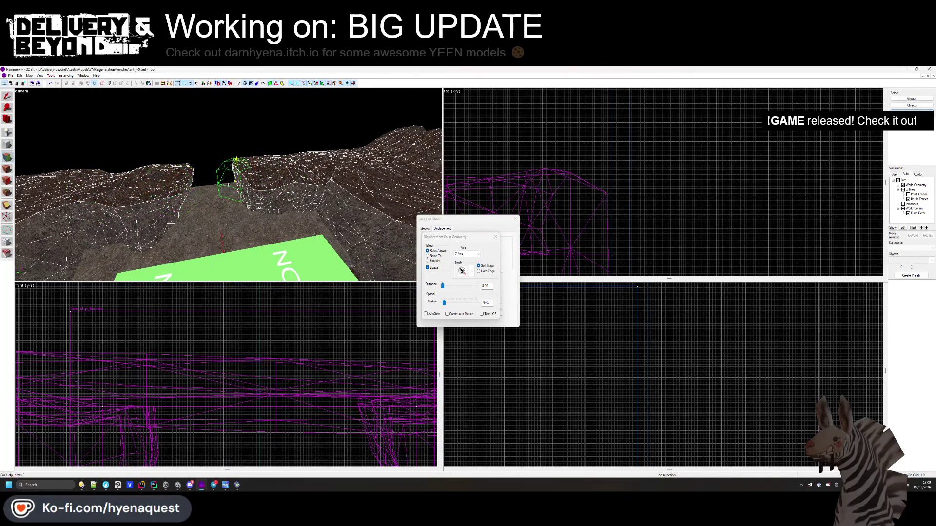
# Fly over the rocky mound toward the NO COLLISION brush and close the Paint Geometry window
pyautogui.press('w')
pyautogui.press('w')
pyautogui.press('w')
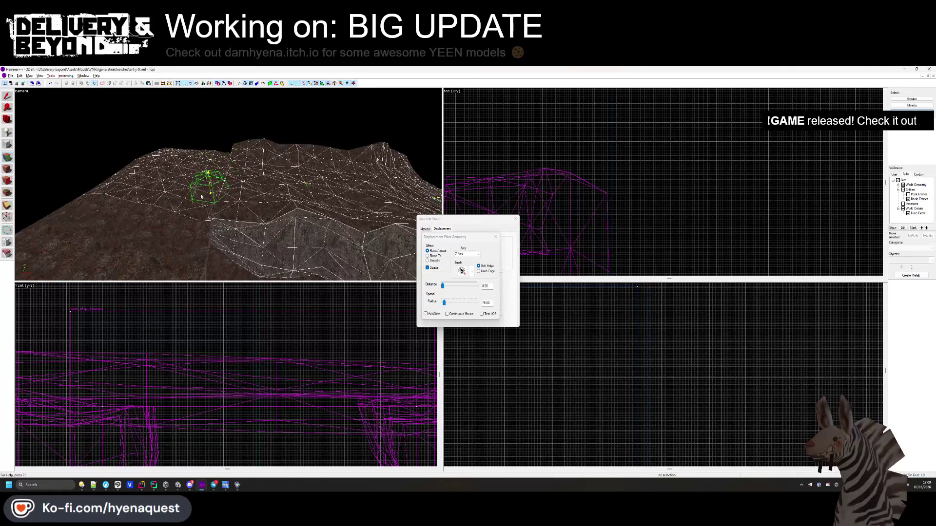
pyautogui.press('z')
pyautogui.press('w')
pyautogui.press('w')
pyautogui.press('w')
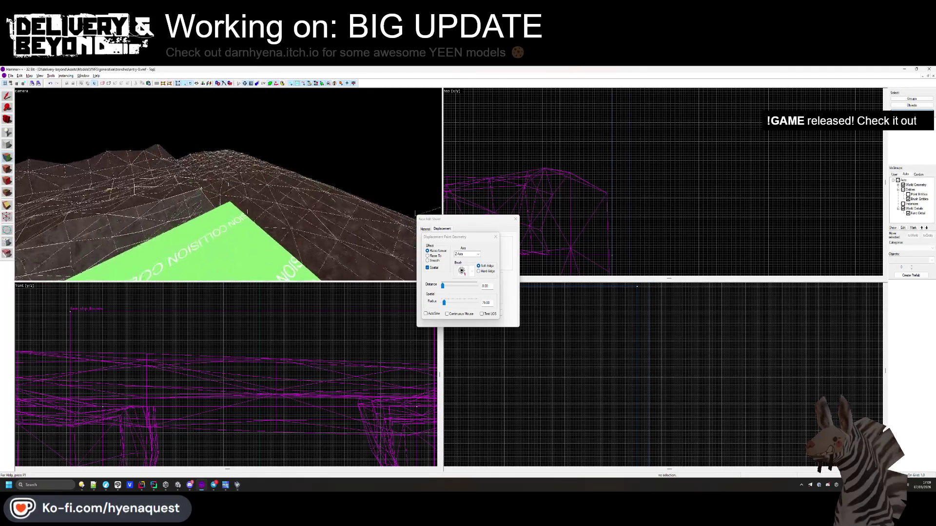
pyautogui.press('z')
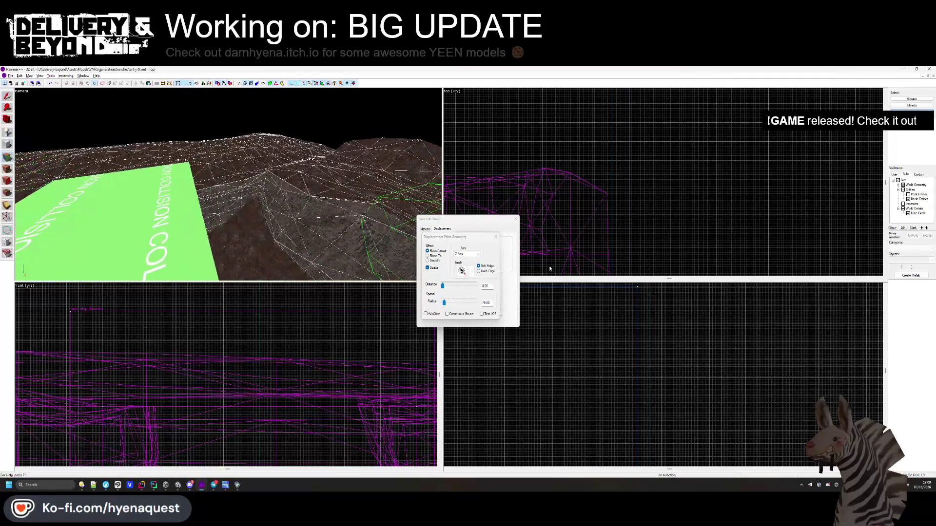
pyautogui.click(494, 238)
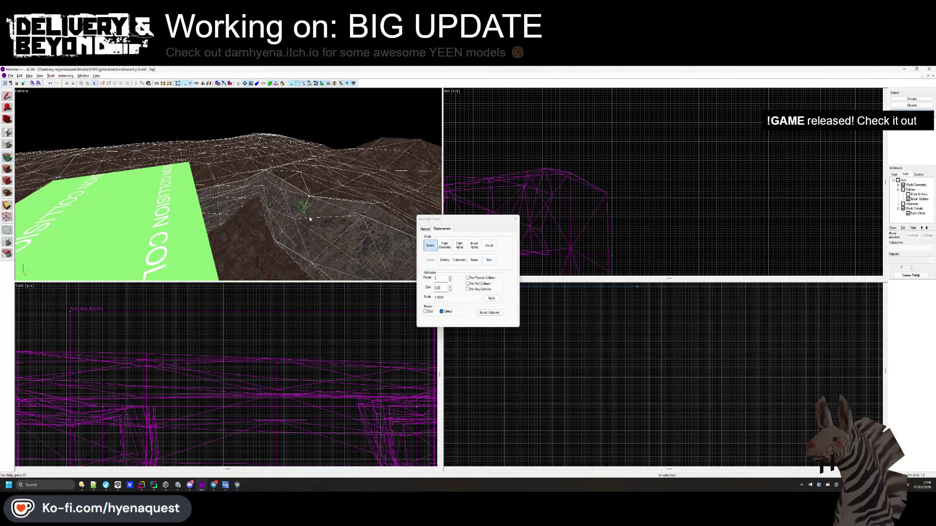
# Reopen Paint Geometry and fly across the terrain and ridge to the green collision strip
pyautogui.press('z')
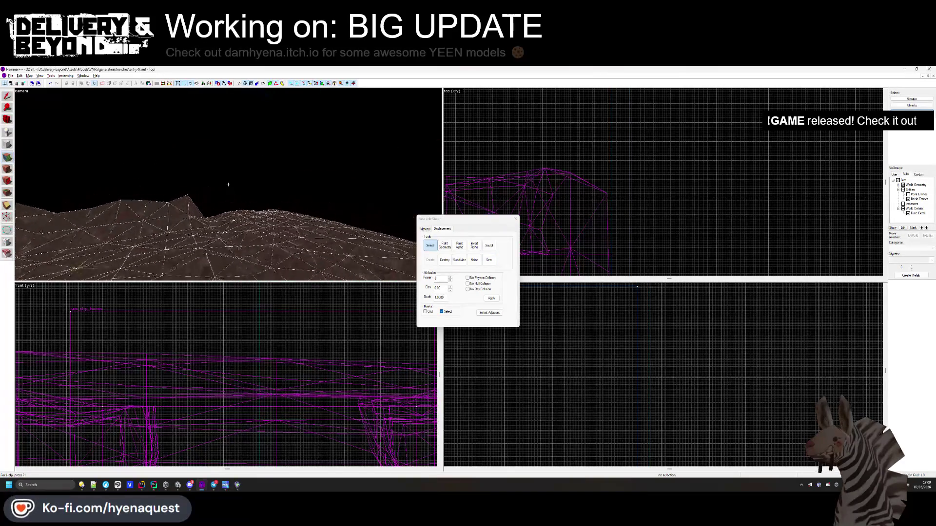
pyautogui.press('z')
pyautogui.click(445, 246)
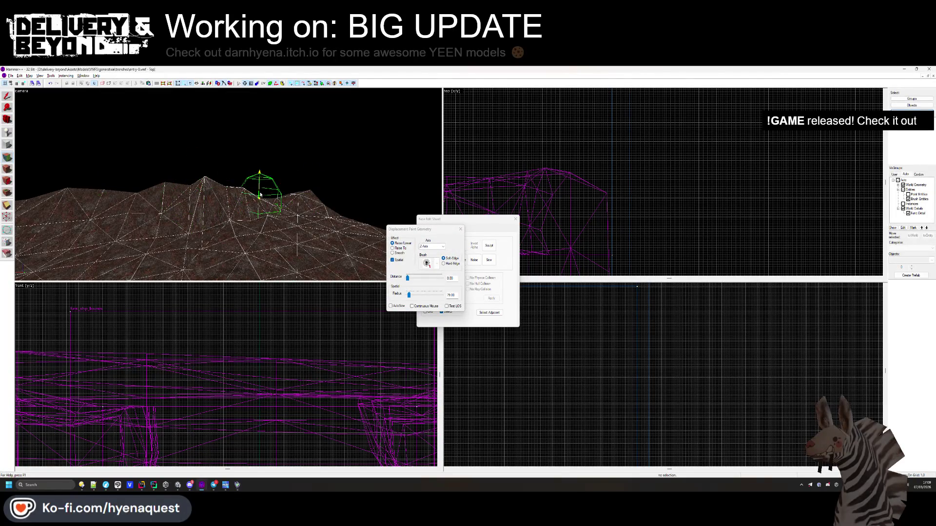
pyautogui.press('w')
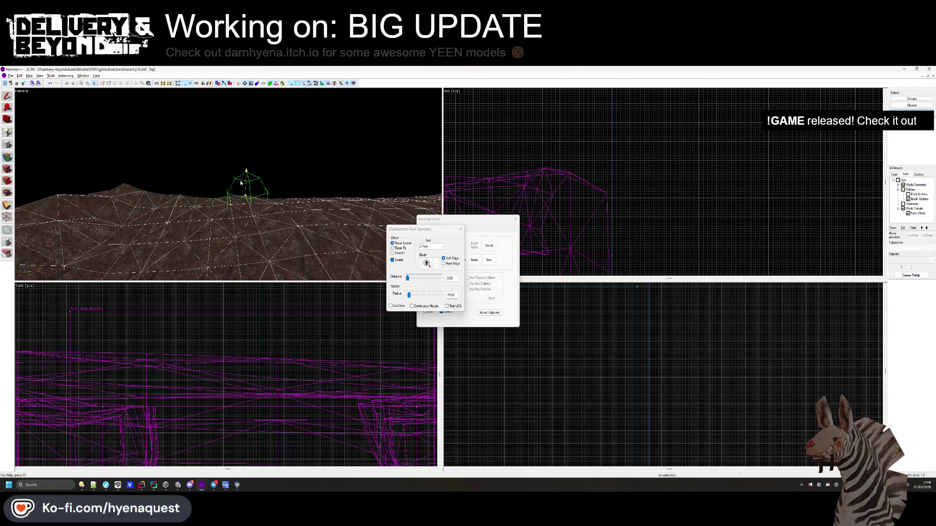
pyautogui.press('w')
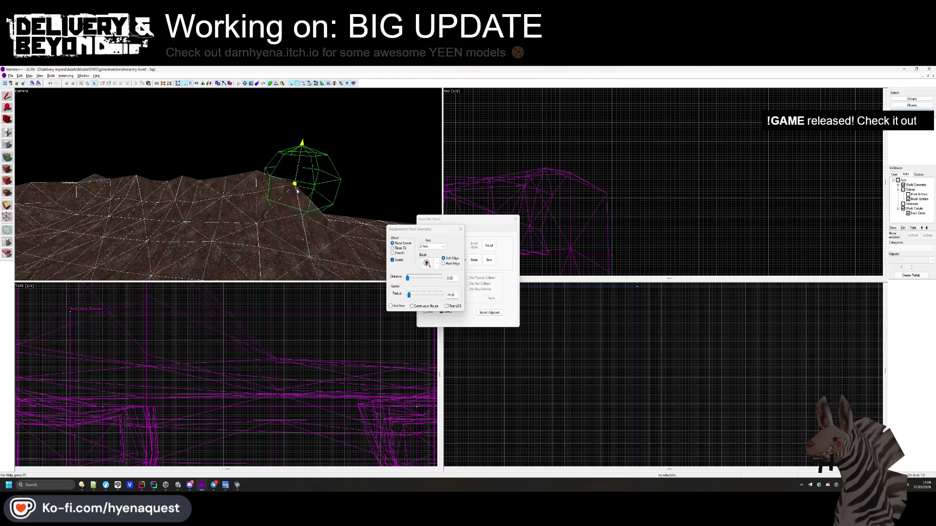
pyautogui.press('w')
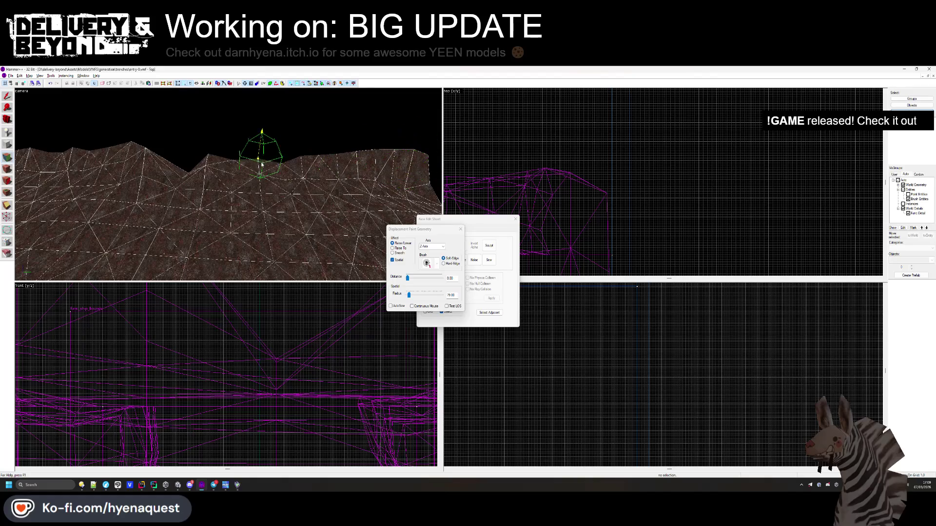
pyautogui.press('s')
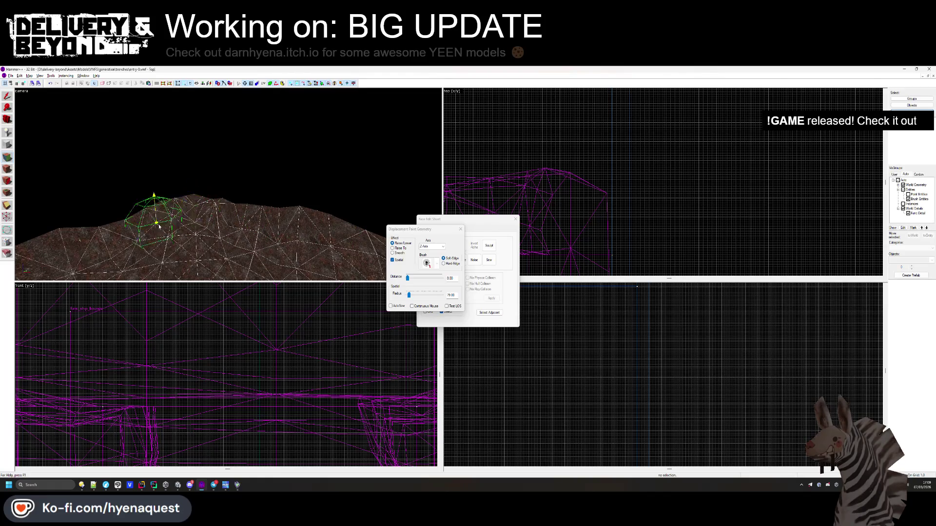
pyautogui.press('s')
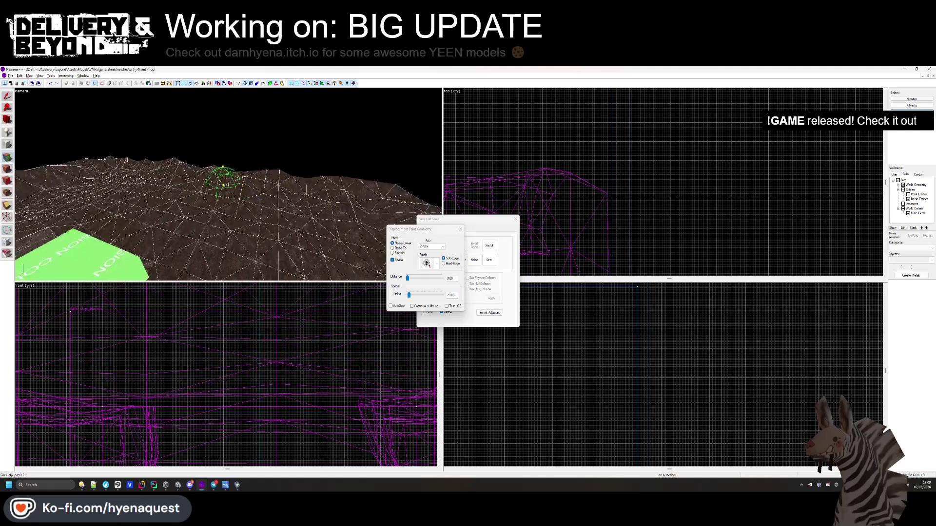
pyautogui.press('s')
pyautogui.press('w')
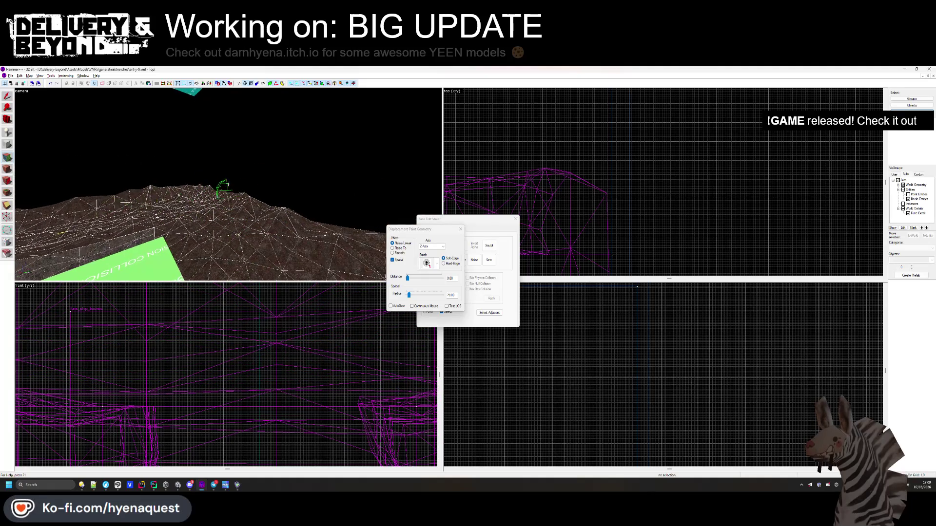
pyautogui.press('w')
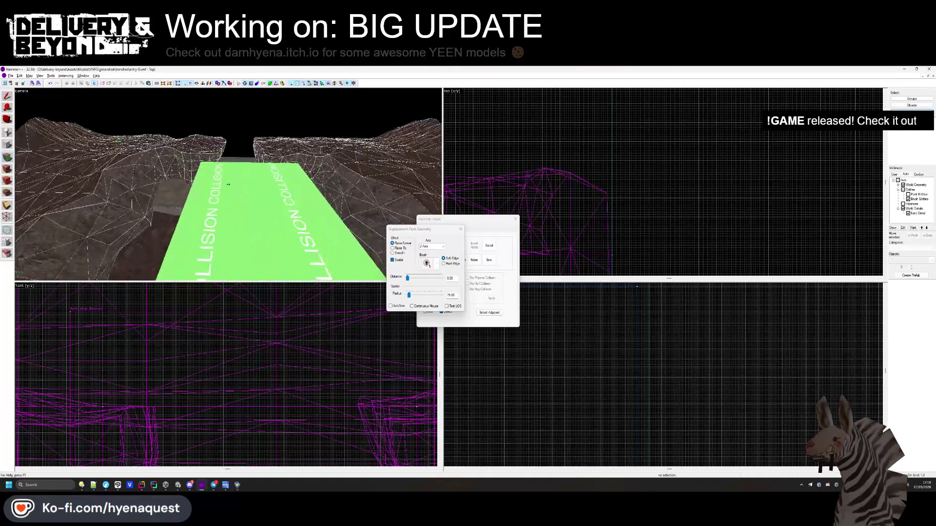
# Close the terrain painting window and switch to the running Unity game to walk around
pyautogui.click(459, 230)
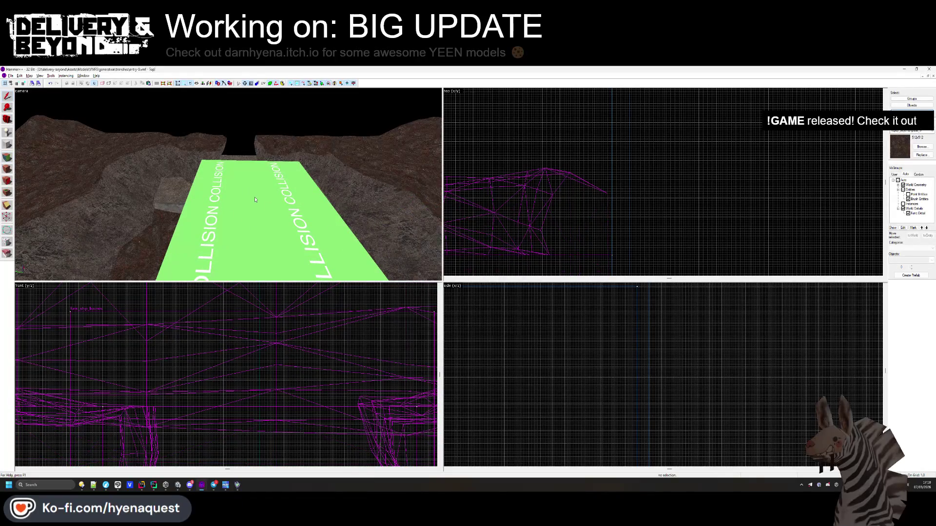
pyautogui.hotkey('alt', 'Tab')
pyautogui.click(254, 197)
pyautogui.press('w')
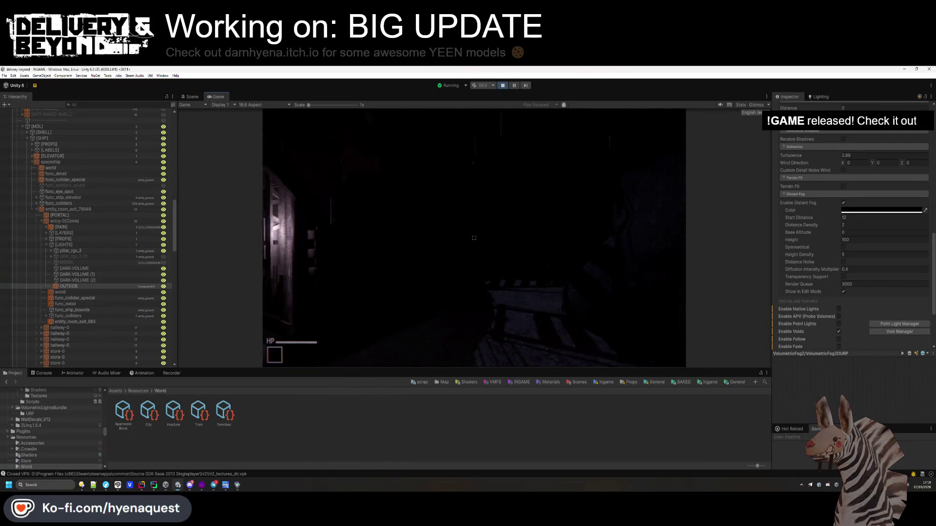
# Return from the Unity test play to the Hammer++ map editor
pyautogui.hotkey('alt', 'Tab')
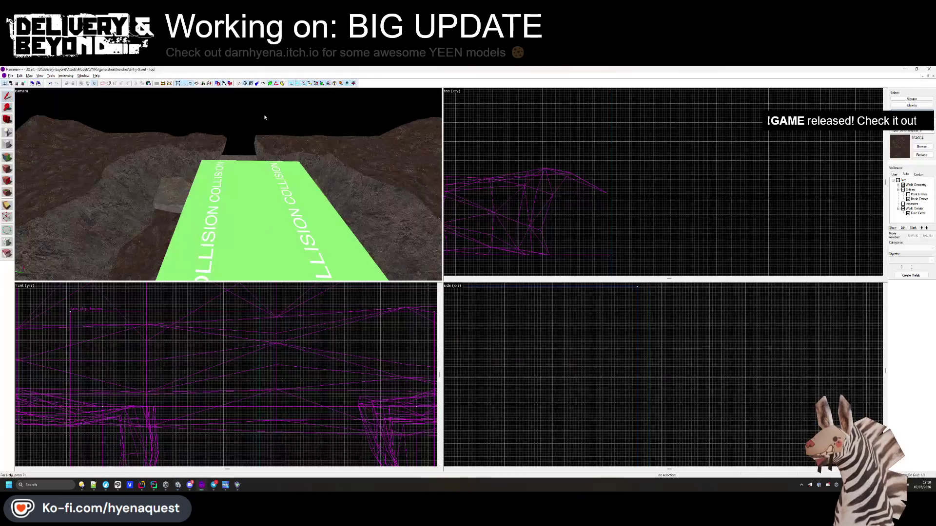
# Apply the OUTSIDE wall texture to the trench floor face
pyautogui.moveTo(264, 117); pyautogui.dragTo(44, 155)
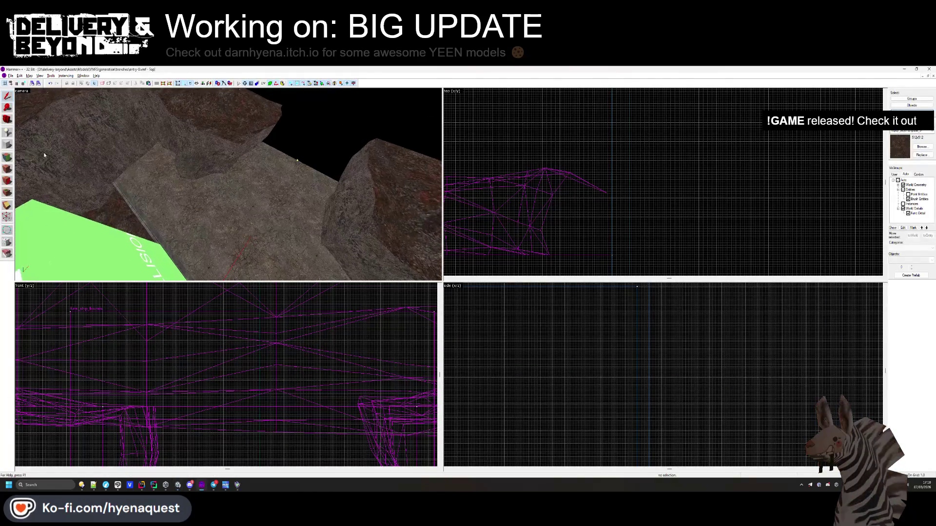
pyautogui.hotkey('shift', 'a')
pyautogui.click(267, 202)
pyautogui.moveTo(267, 203); pyautogui.dragTo(228, 184)
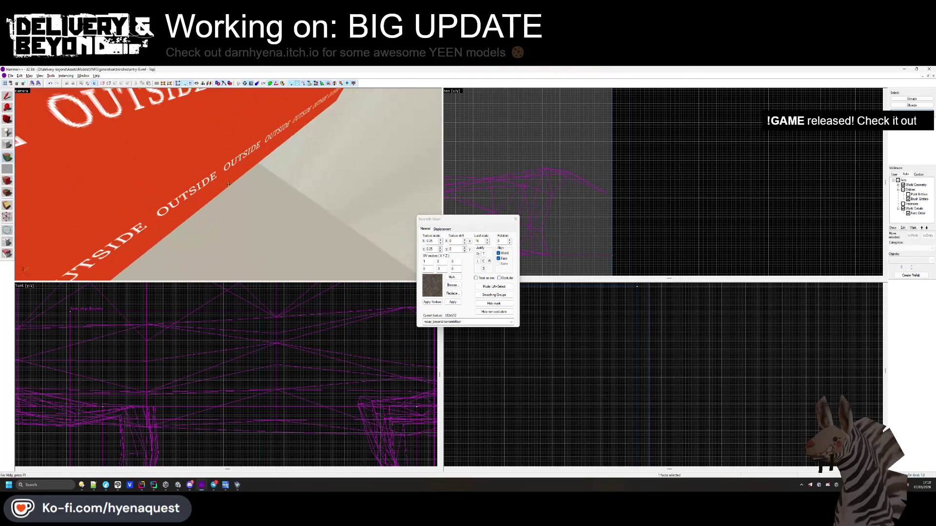
pyautogui.click(227, 183)
pyautogui.moveTo(227, 184); pyautogui.dragTo(230, 208)
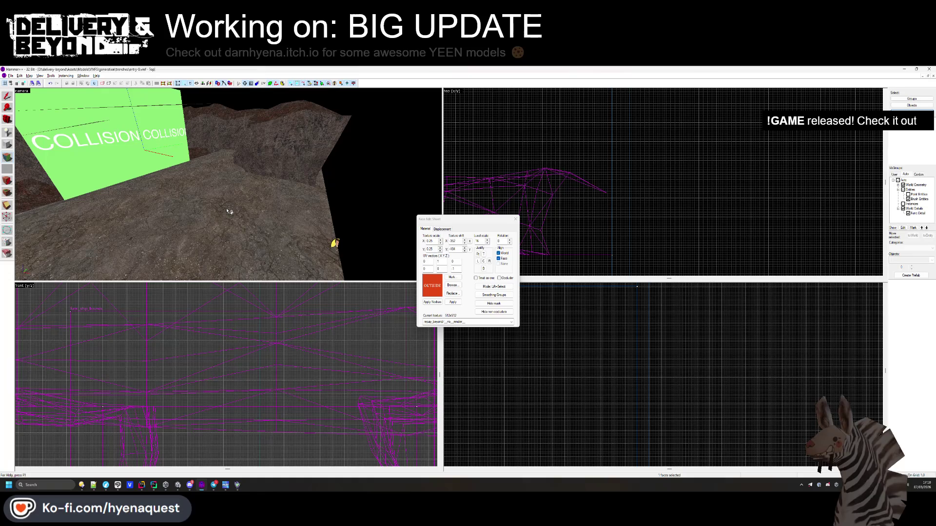
pyautogui.click(229, 211)
# Raise the floor solid's top edge slightly, then deselect and reopen the Face Edit Sheet
pyautogui.click(515, 220)
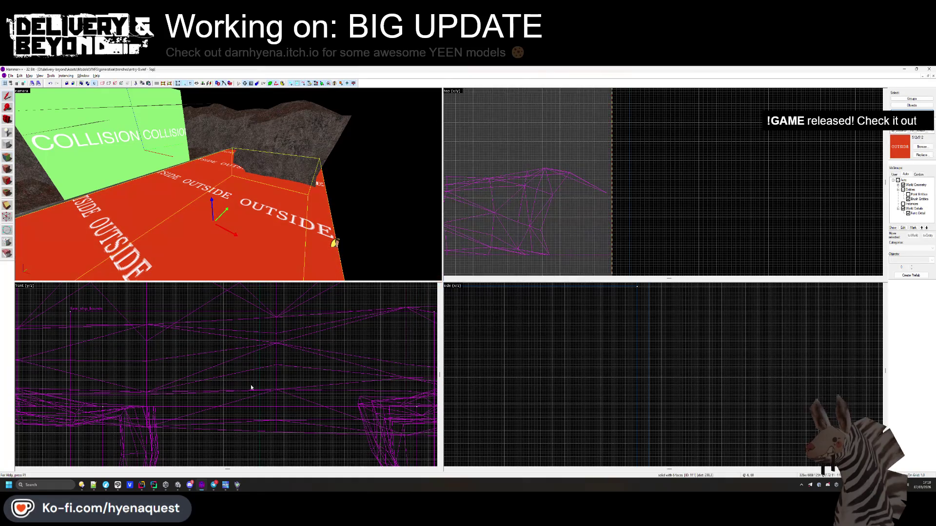
pyautogui.scroll(5, 283, 344)
pyautogui.moveTo(282, 343); pyautogui.dragTo(284, 338)
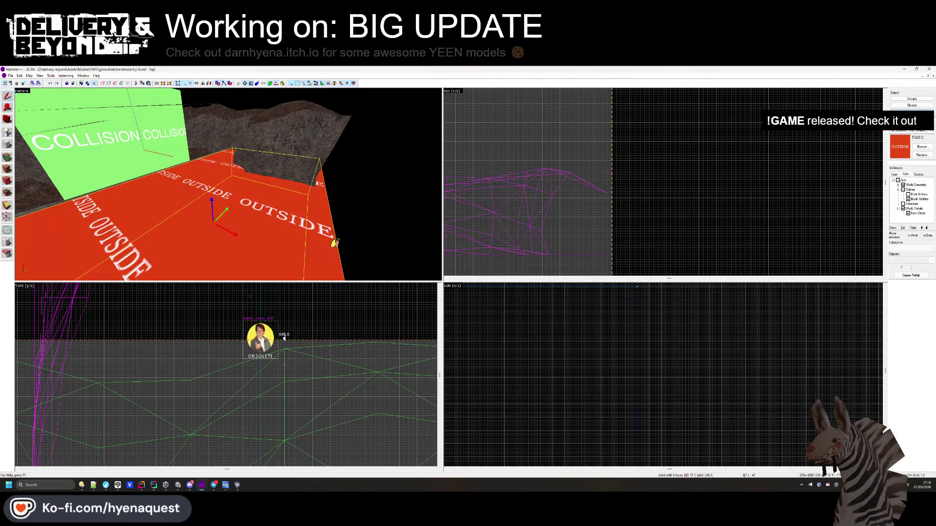
pyautogui.scroll(-5, 291, 404)
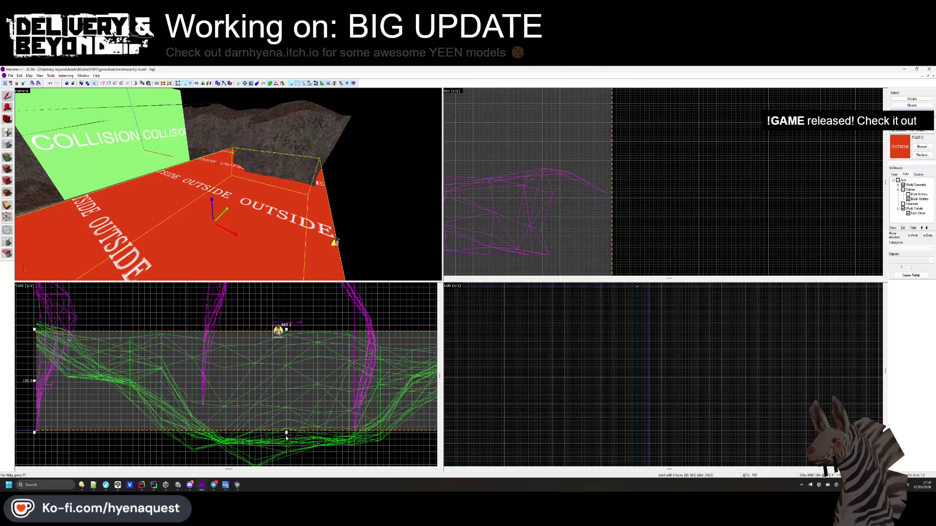
pyautogui.scroll(5, 287, 321)
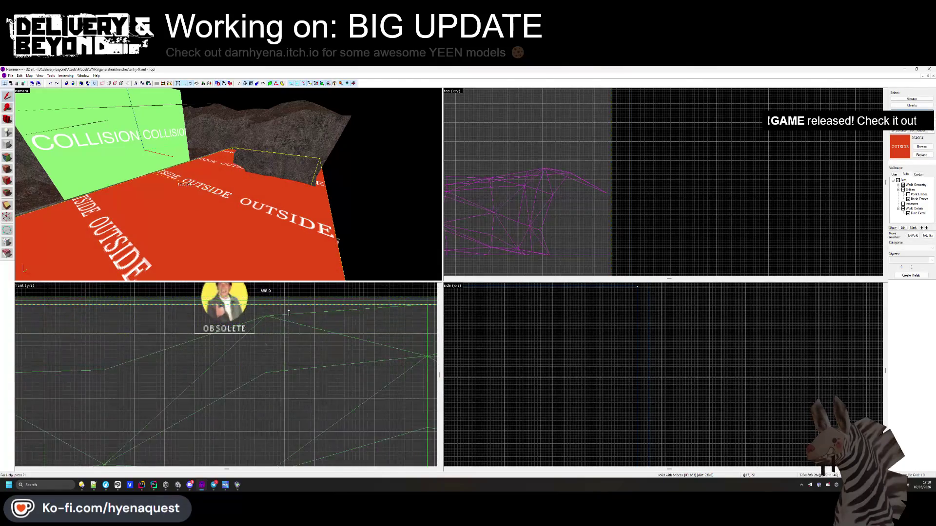
pyautogui.press('Escape')
pyautogui.hotkey('shift', 'a')
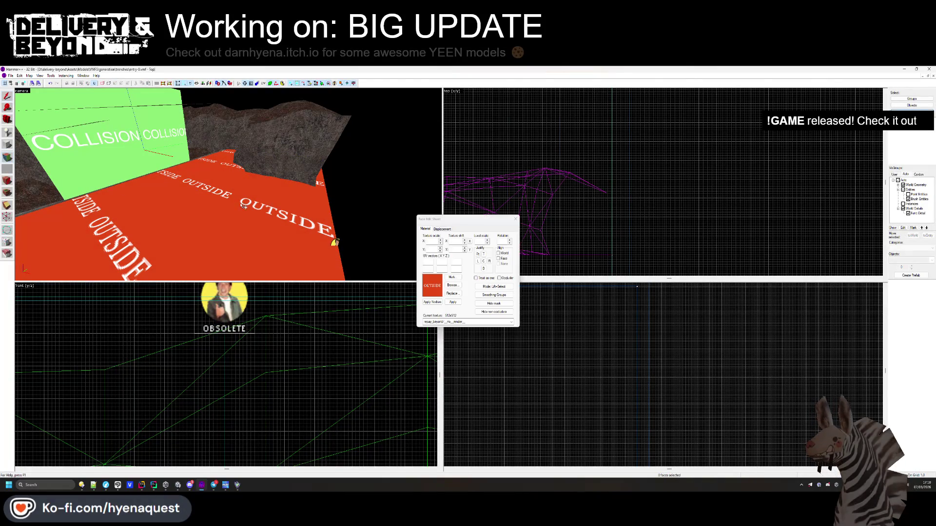
# Turn the floor face into a power-3 displacement
pyautogui.click(442, 229)
pyautogui.click(430, 259)
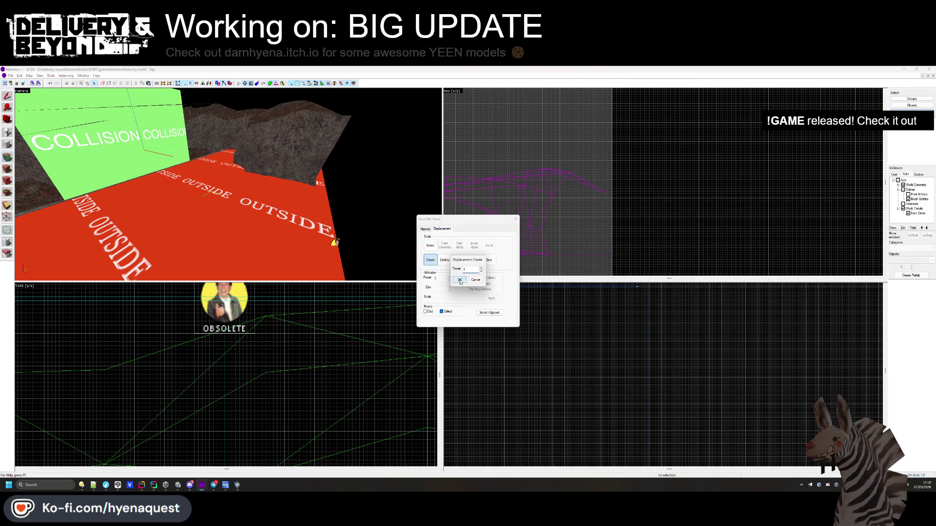
pyautogui.click(460, 279)
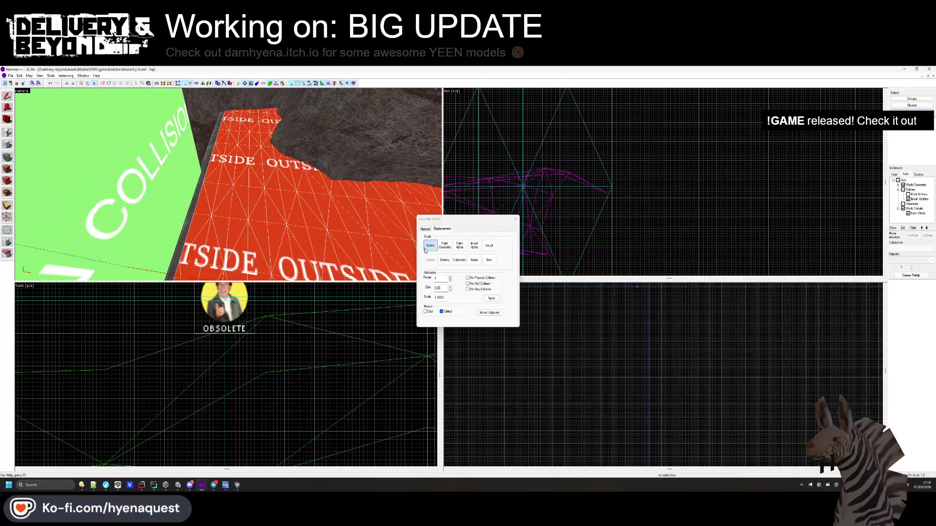
pyautogui.click(447, 258)
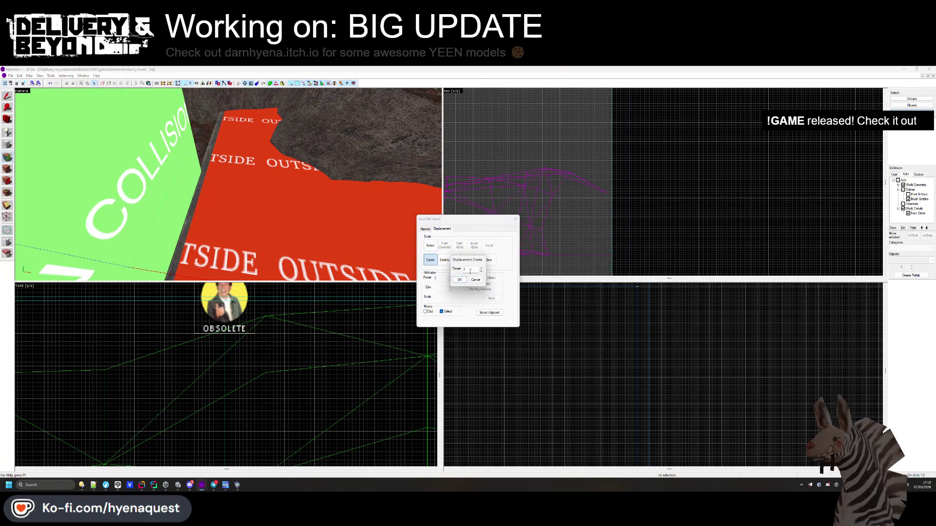
pyautogui.click(459, 280)
# Sculpt a dip into the floor displacement near the rock wall
pyautogui.click(444, 246)
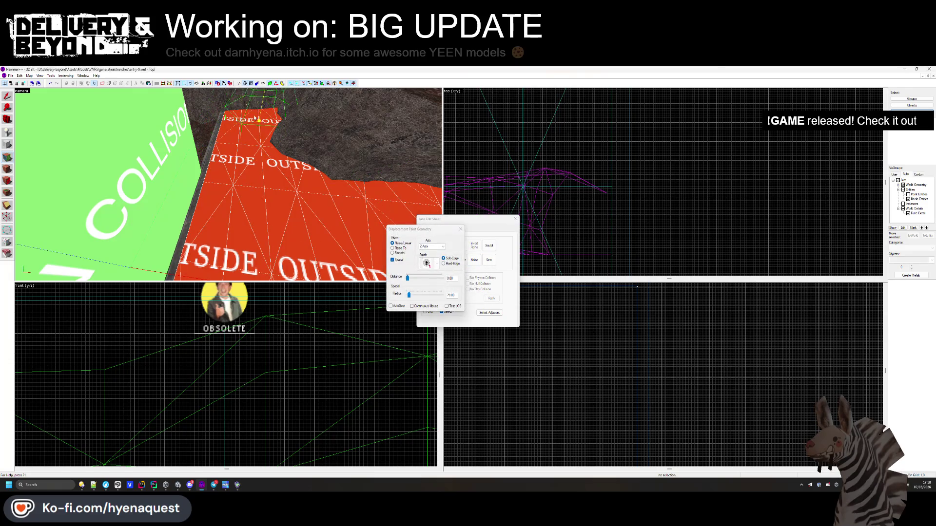
pyautogui.moveTo(308, 156)
pyautogui.mouseDown()
pyautogui.moveTo(313, 182)
pyautogui.moveTo(244, 143)
pyautogui.moveTo(177, 155)
pyautogui.mouseUp()
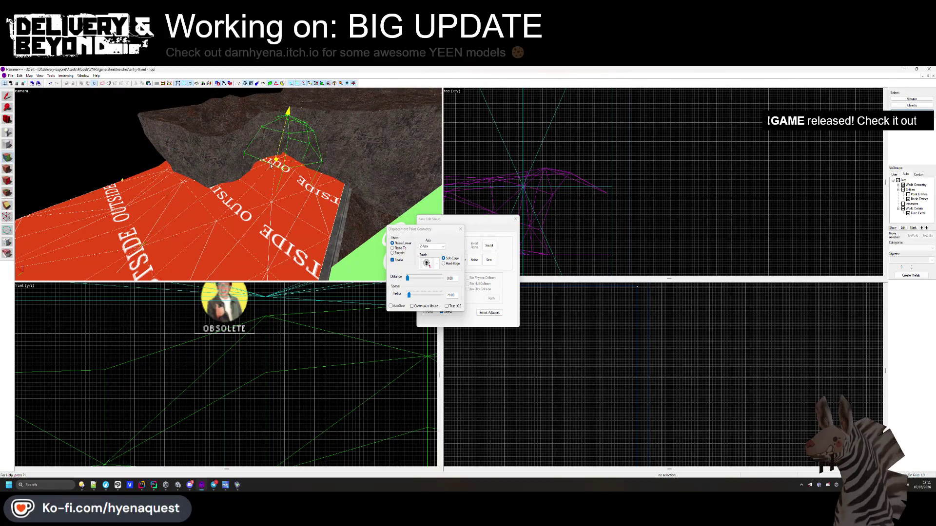
pyautogui.moveTo(327, 194)
pyautogui.mouseDown()
pyautogui.moveTo(208, 131)
pyautogui.moveTo(288, 184)
pyautogui.mouseUp()
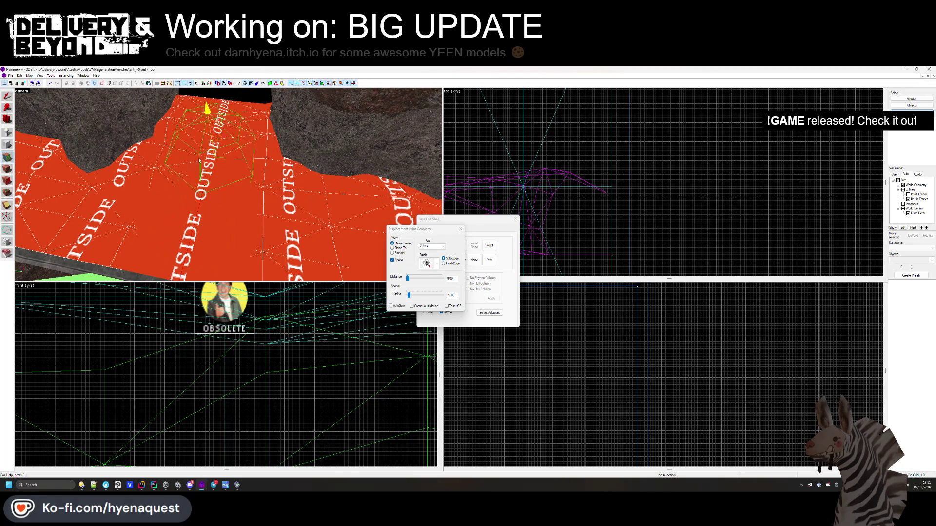
pyautogui.moveTo(228, 140); pyautogui.dragTo(201, 122)
pyautogui.moveTo(268, 138)
pyautogui.mouseDown()
pyautogui.moveTo(284, 125)
pyautogui.moveTo(311, 202)
pyautogui.moveTo(238, 194)
pyautogui.moveTo(328, 180)
pyautogui.moveTo(229, 186)
pyautogui.moveTo(392, 251)
pyautogui.mouseUp()
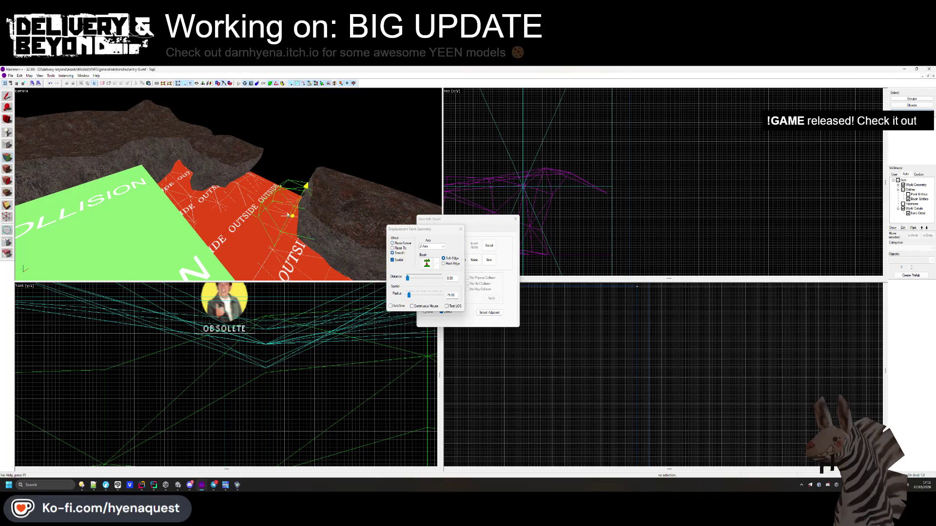
pyautogui.moveTo(281, 252); pyautogui.dragTo(263, 234)
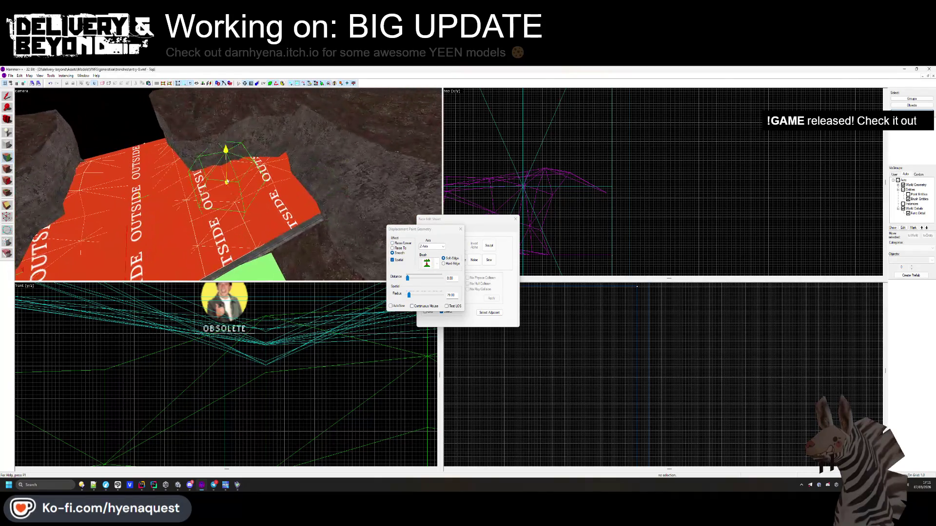
pyautogui.click(430, 246)
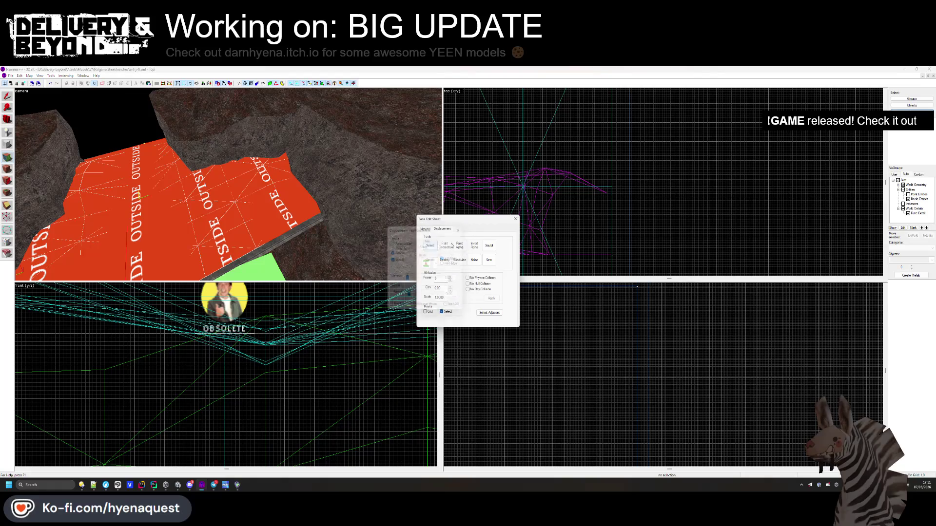
# Give the grey concrete floor face the OUTSIDE texture as well
pyautogui.click(515, 219)
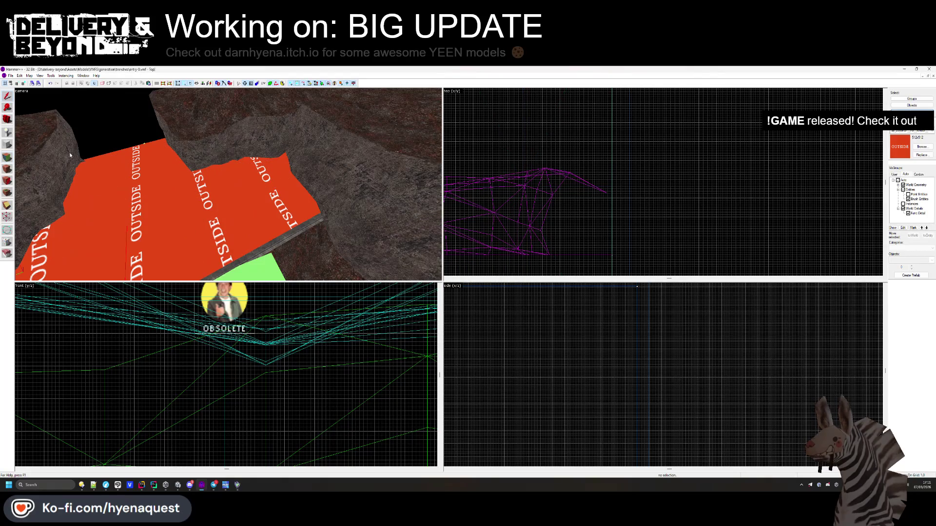
pyautogui.click(9, 157)
pyautogui.click(148, 239)
pyautogui.click(182, 251)
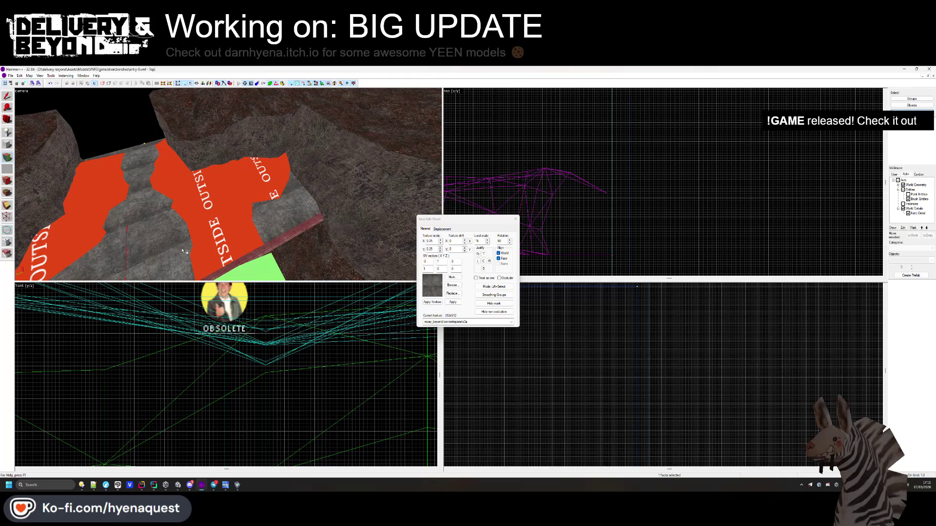
pyautogui.rightClick(184, 251)
pyautogui.click(451, 286)
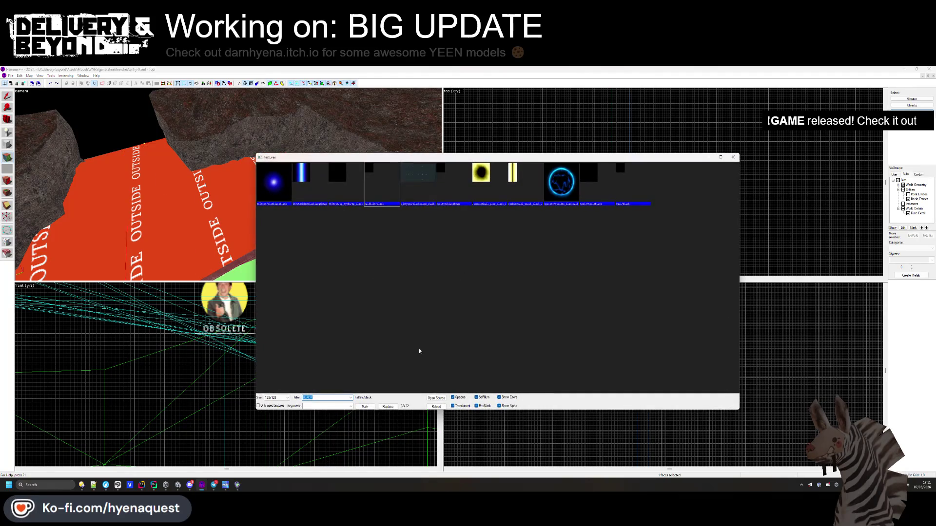
# Filter textures by 'beyond' and try concrete_rock_path, concretefloor and dirt_1 on the floor
pyautogui.write('beyond')
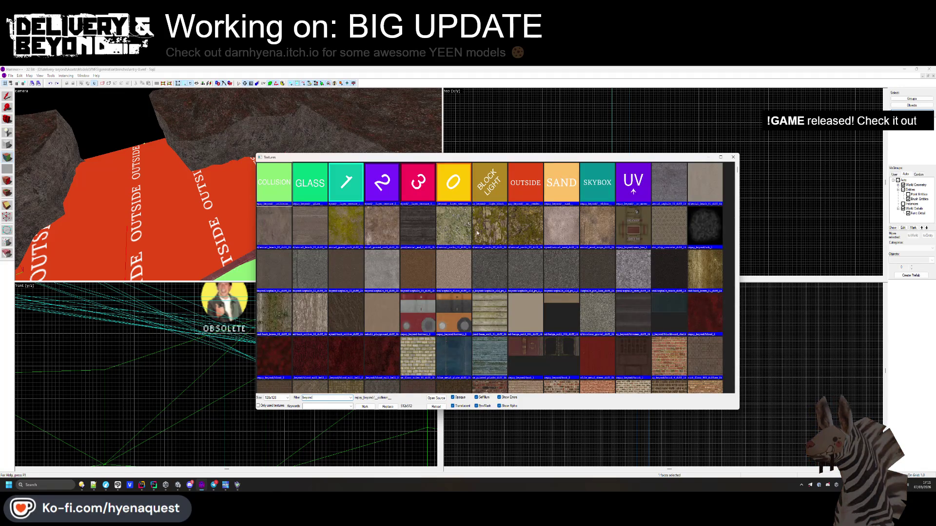
pyautogui.scroll(-15, 354, 227)
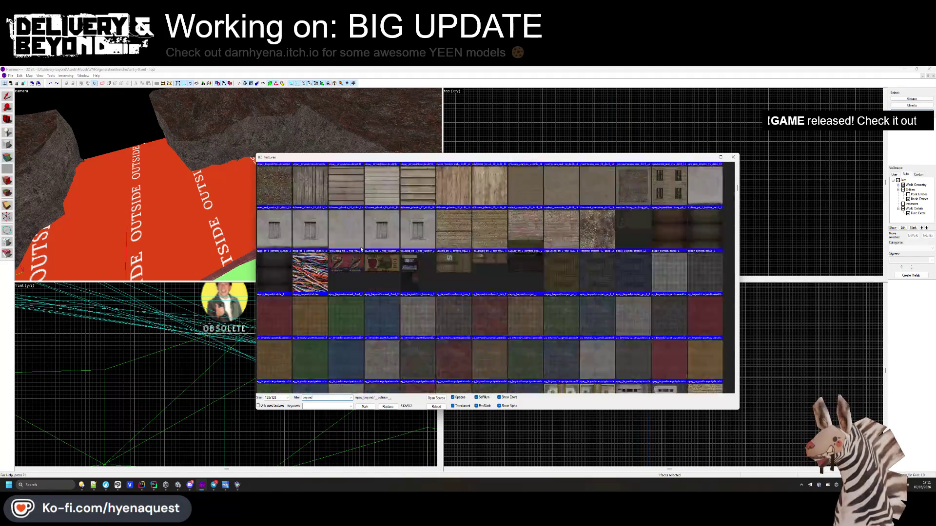
pyautogui.doubleClick(383, 231)
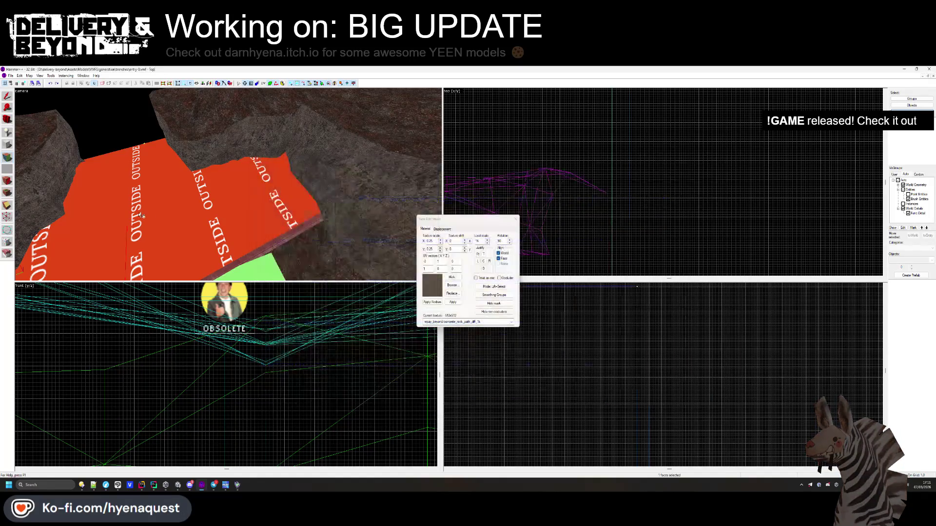
pyautogui.rightClick(141, 214)
pyautogui.click(452, 285)
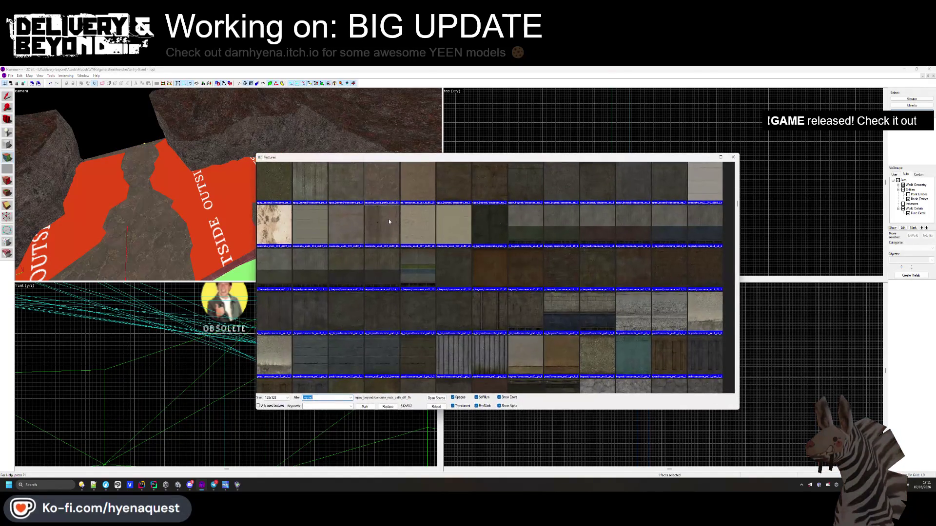
pyautogui.scroll(-4, 478, 197)
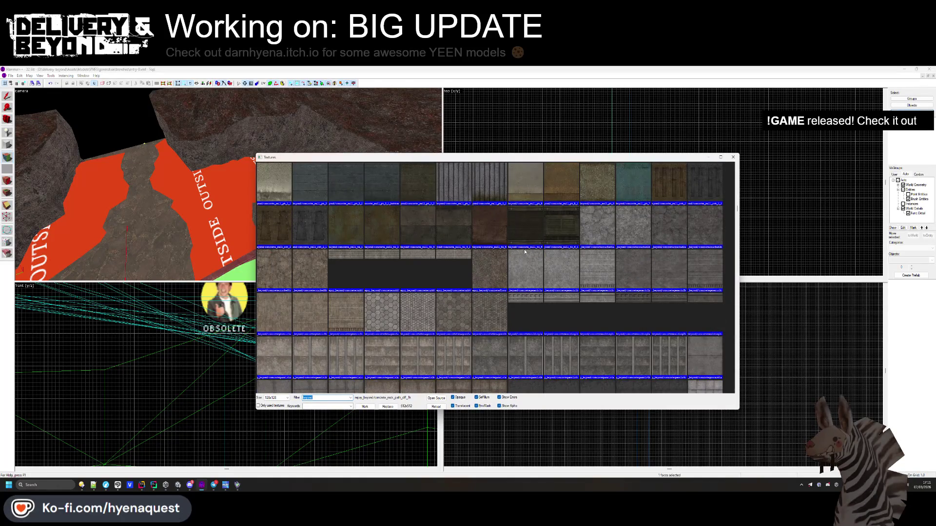
pyautogui.doubleClick(490, 268)
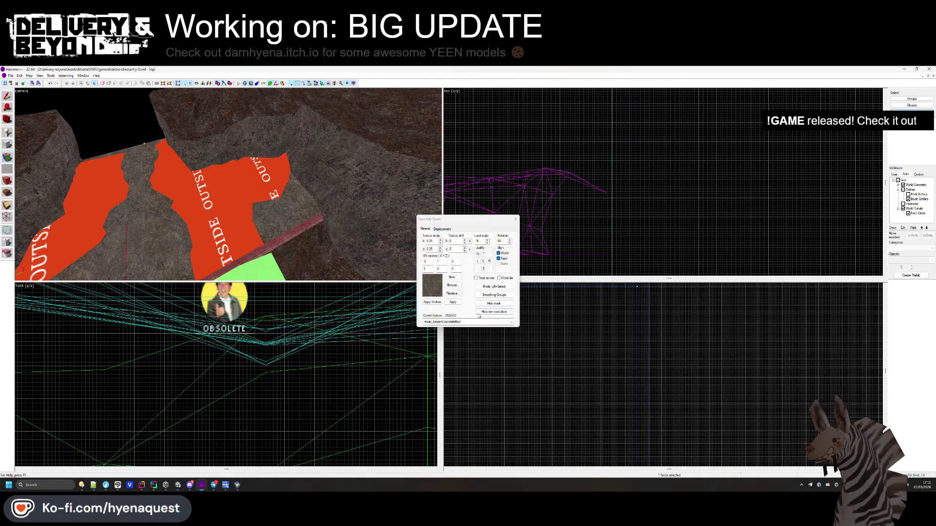
pyautogui.click(458, 288)
pyautogui.scroll(-10, 460, 281)
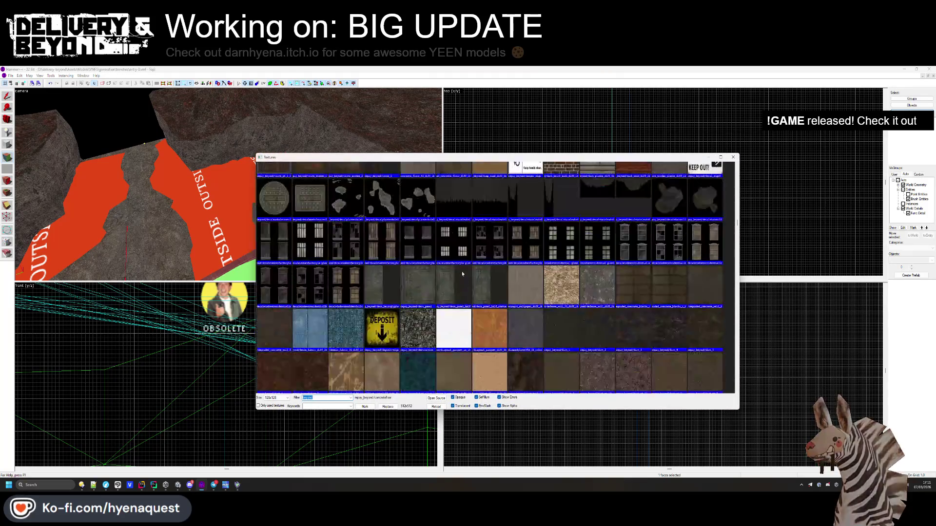
pyautogui.doubleClick(562, 242)
pyautogui.rightClick(152, 236)
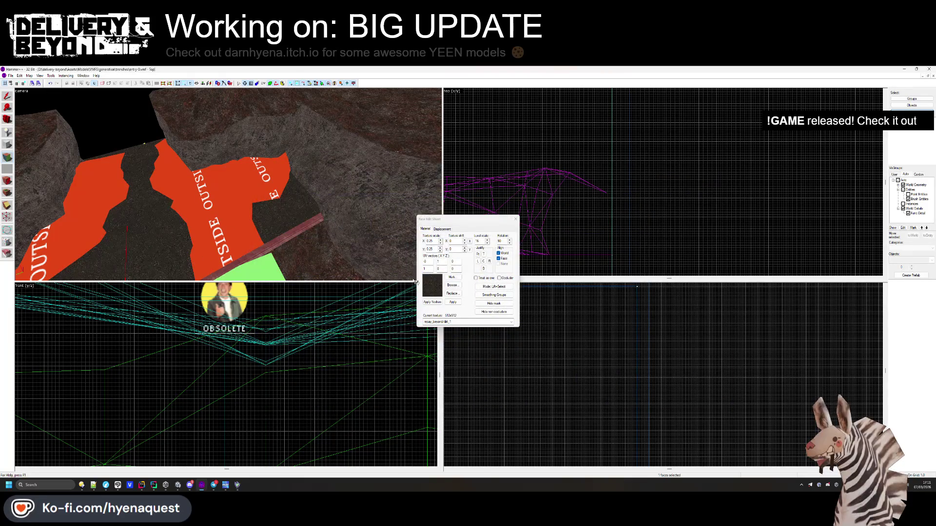
# Apply the dirt_pt_10_1 texture to the orange trench floor faces
pyautogui.click(451, 287)
pyautogui.doubleClick(630, 229)
pyautogui.rightClick(140, 245)
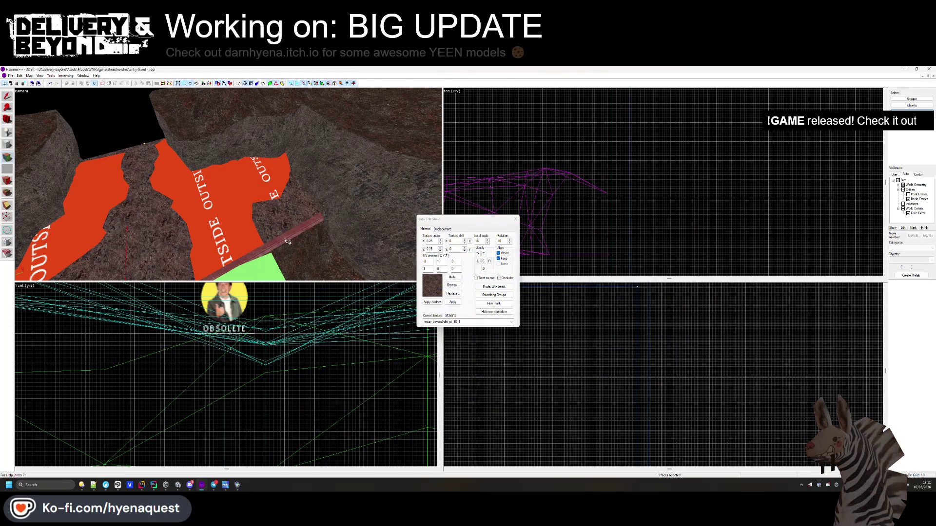
pyautogui.moveTo(271, 233); pyautogui.dragTo(231, 187)
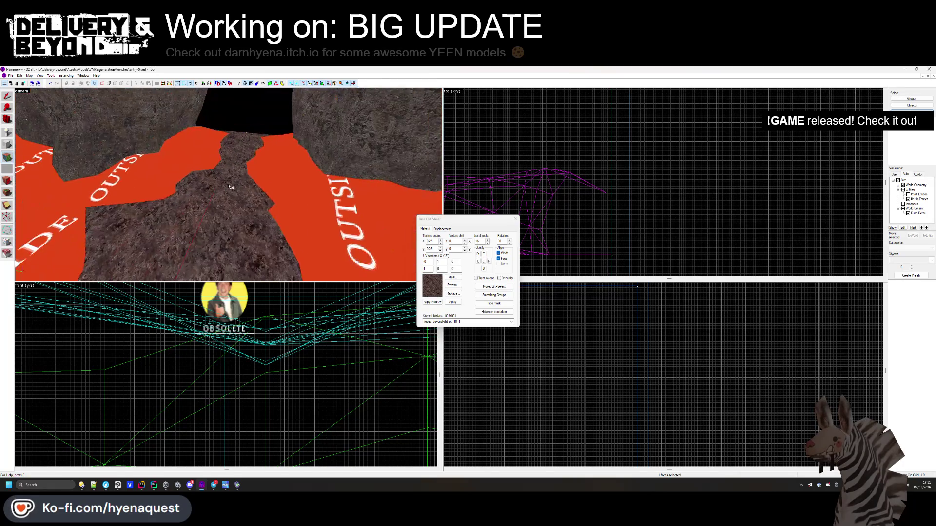
pyautogui.click(454, 286)
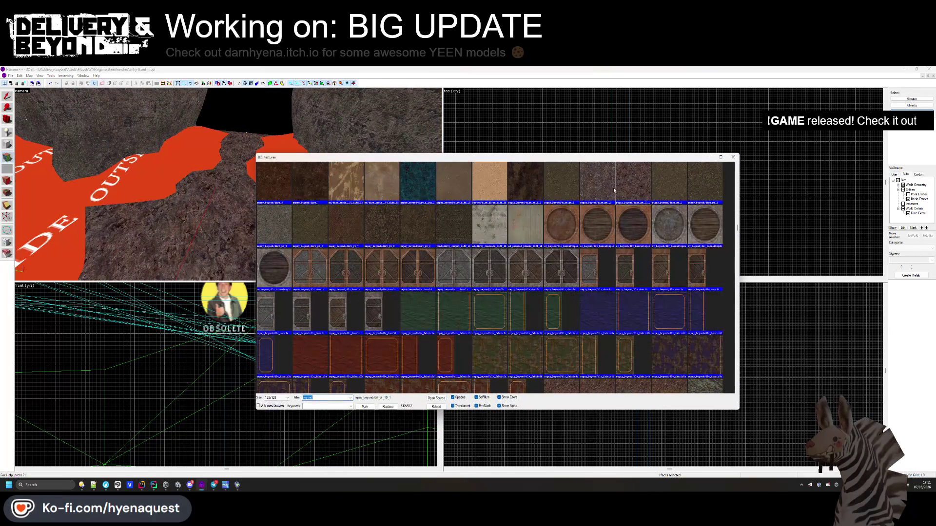
pyautogui.doubleClick(613, 188)
pyautogui.click(450, 286)
pyautogui.doubleClick(595, 180)
pyautogui.rightClick(309, 190)
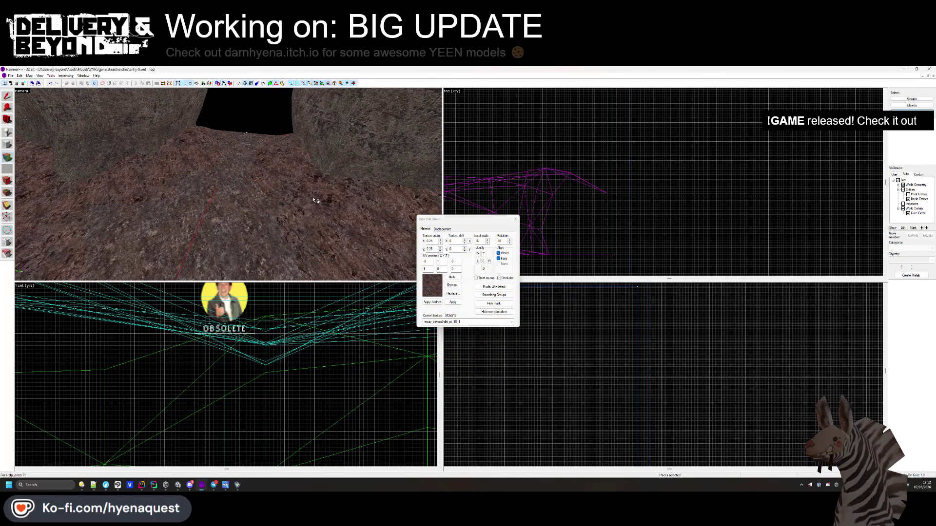
# Set both displacement faces' texture scale to 0.45 and close the face editor
pyautogui.keyDown('ctrl'); pyautogui.click(245, 238); pyautogui.keyUp('ctrl')
pyautogui.click(440, 239)
pyautogui.click(440, 239)
pyautogui.click(440, 248)
pyautogui.click(440, 248)
pyautogui.click(515, 219)
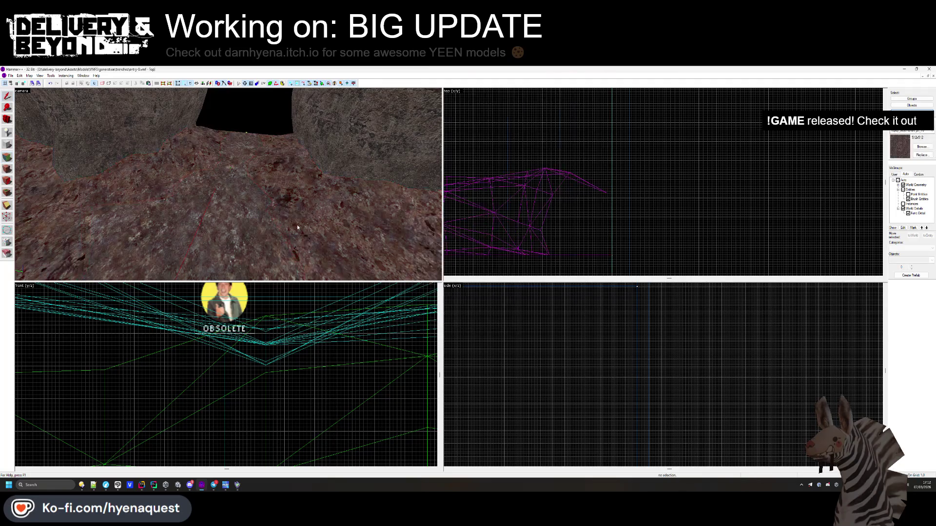
pyautogui.hotkey('alt', 'Tab')
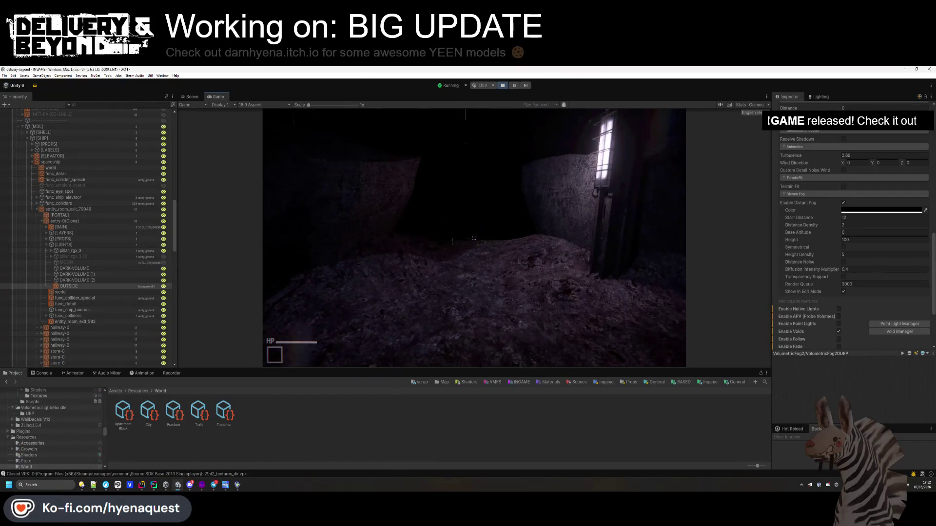
pyautogui.press('w')
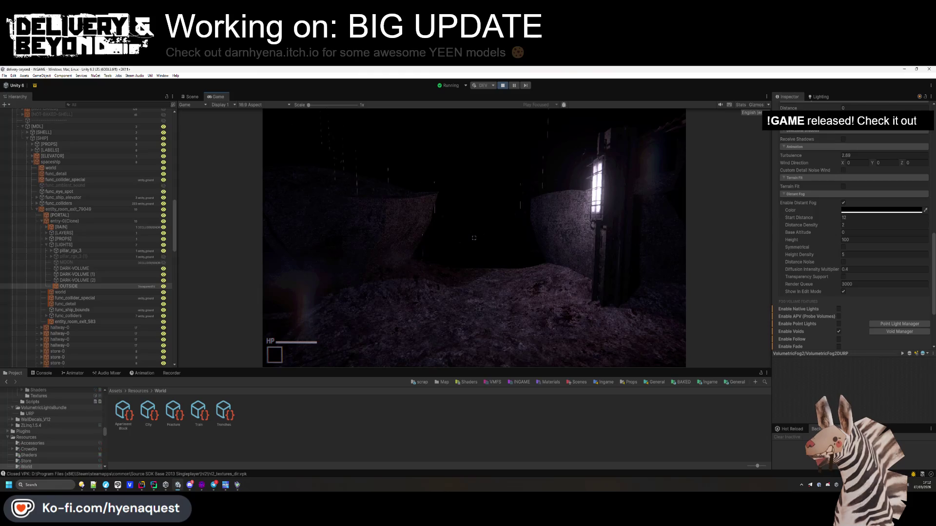
pyautogui.hotkey('alt', 'Tab')
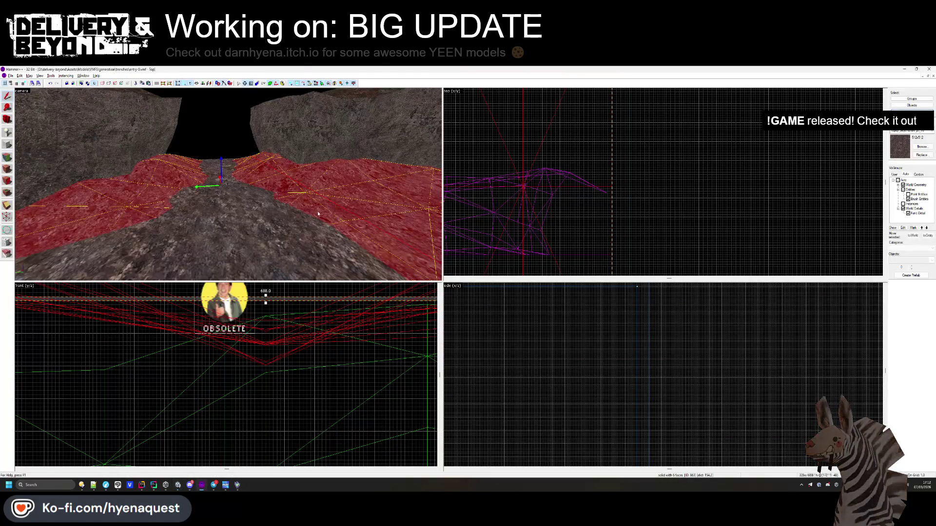
# Clear the brush selection and fly the 3D camera up to the COLLISION brush
pyautogui.click(663, 199)
pyautogui.click(284, 181)
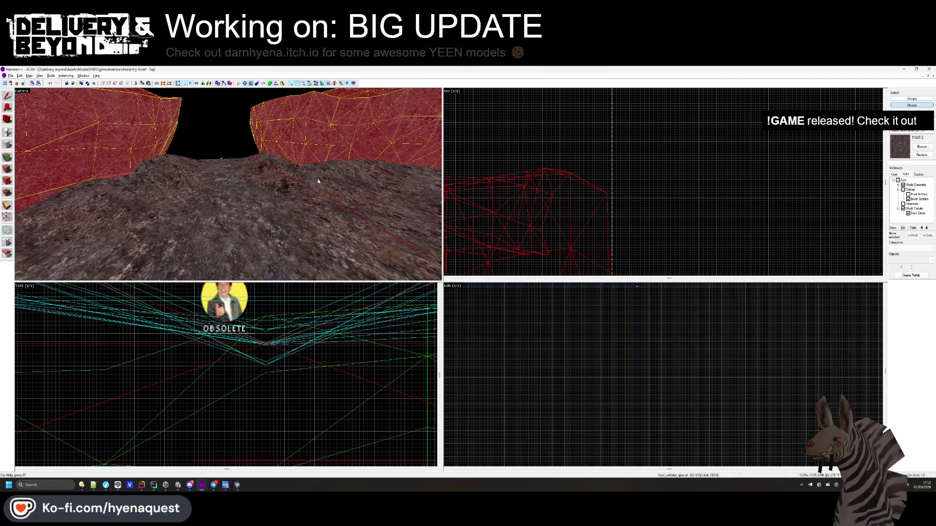
pyautogui.hotkey('ctrl', 't')
pyautogui.press('Return')
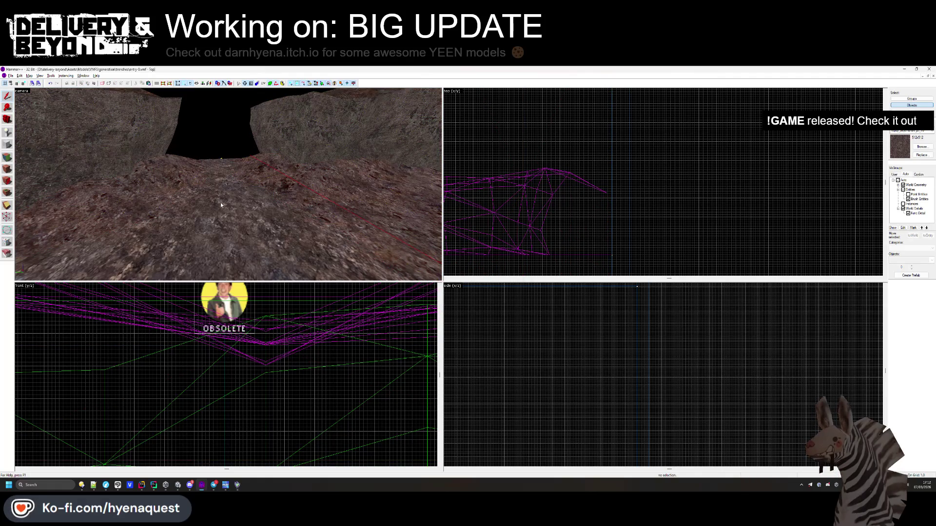
pyautogui.press('z')
pyautogui.press('w')
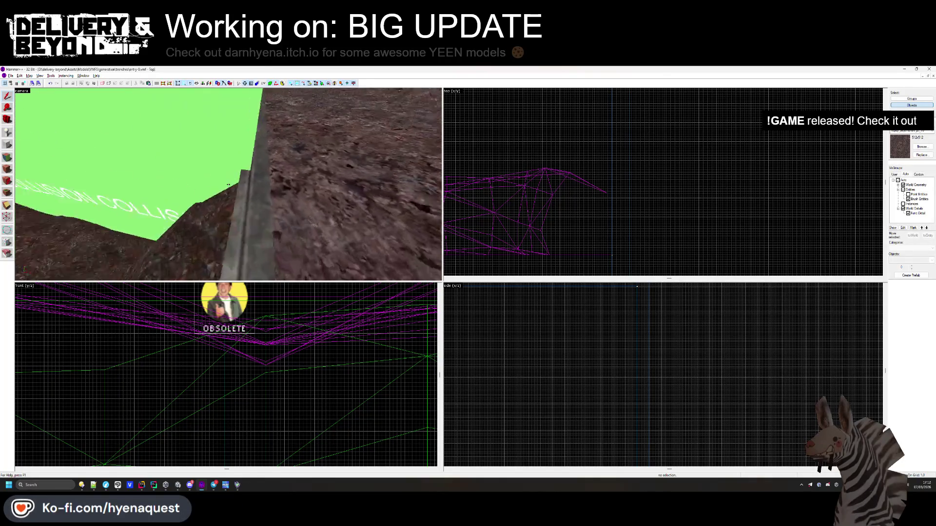
# Check the trench floor displacement face in the Face Edit Sheet, then switch to Unity
pyautogui.hotkey('shift', 'a')
pyautogui.click(274, 202)
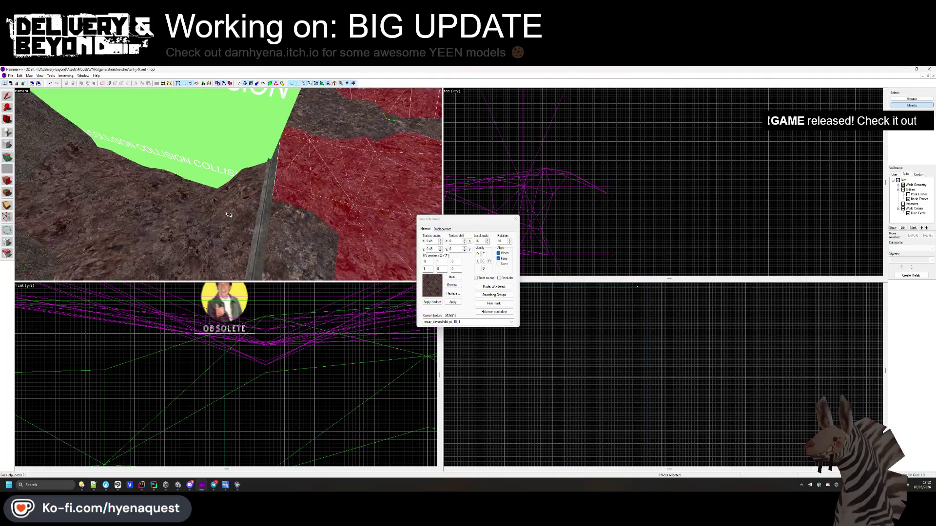
pyautogui.click(515, 219)
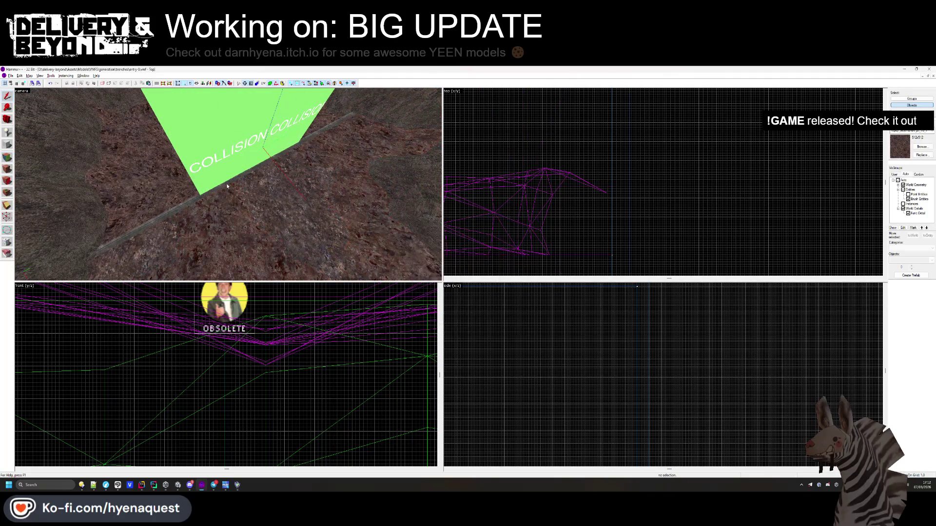
pyautogui.hotkey('alt', 'Tab')
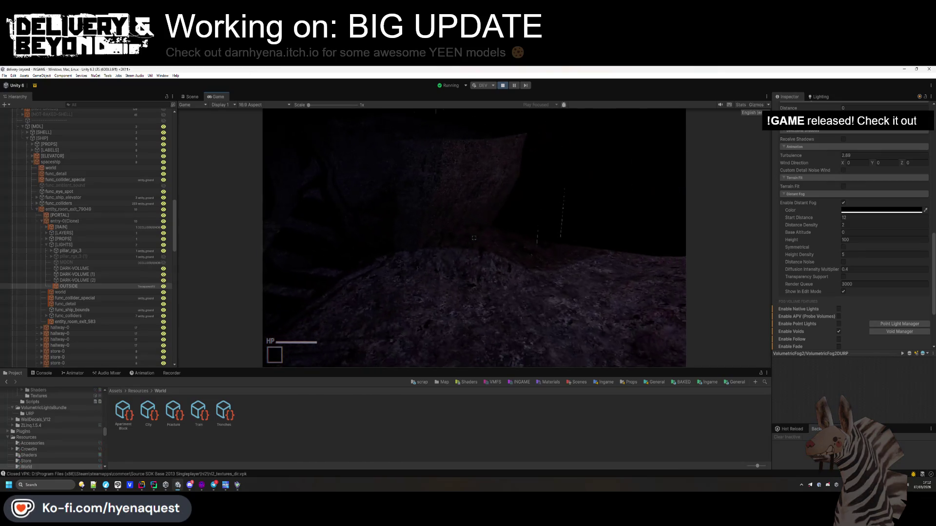
# Snip the Unity Game view with Win+Shift+S and return to Hammer++
pyautogui.press('super')
pyautogui.press('super')
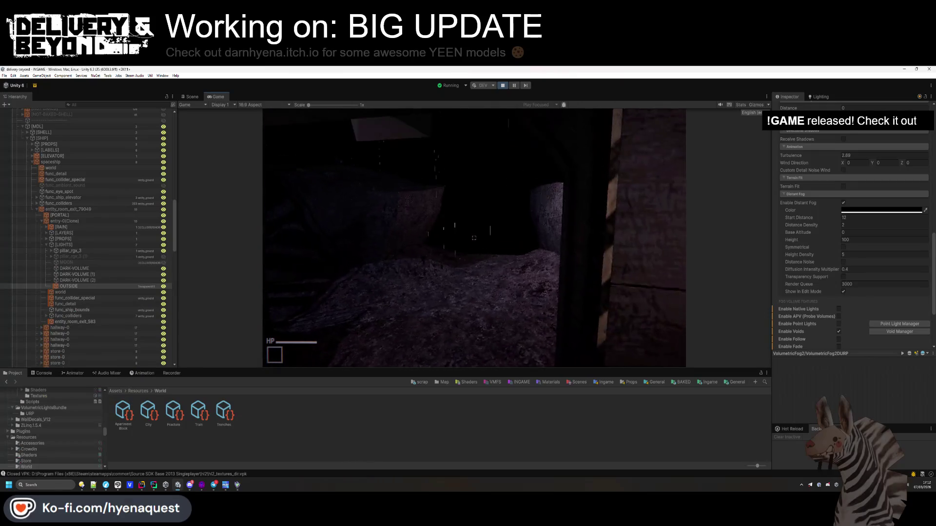
pyautogui.press('super+shift+s')
pyautogui.moveTo(277, 112)
pyautogui.mouseDown()
pyautogui.moveTo(412, 227)
pyautogui.moveTo(687, 376)
pyautogui.mouseUp()
pyautogui.hotkey('alt', 'Tab')
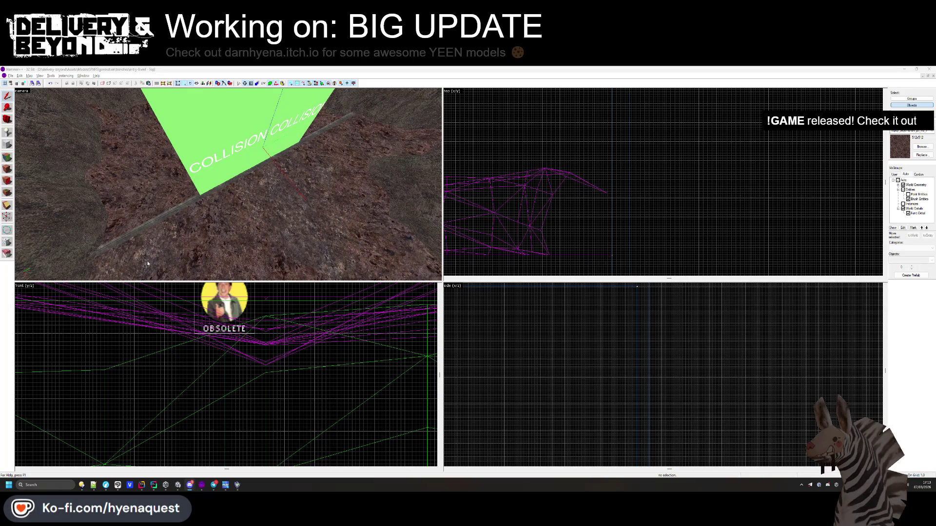
# Bring the Unity editor back to the front through the window switcher
pyautogui.hotkey('alt', 'Tab')
pyautogui.click(374, 208)
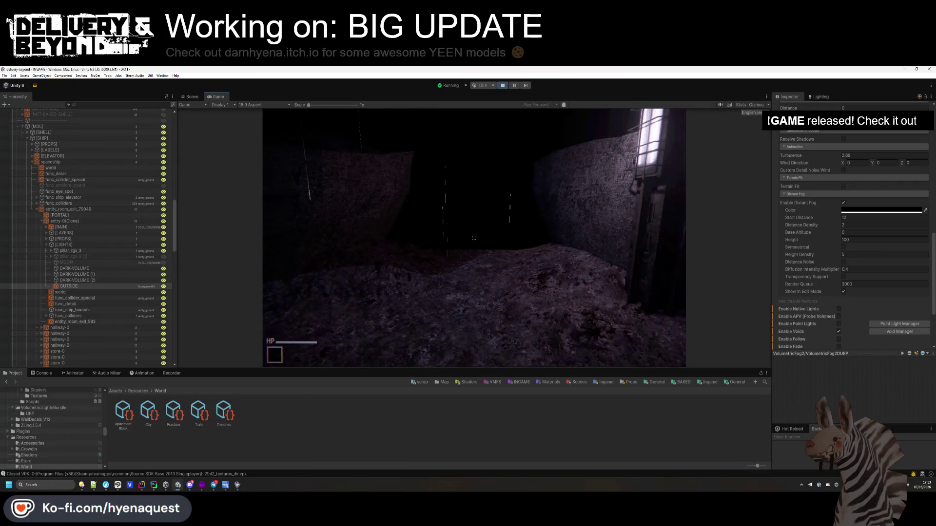
# Dismiss the Start menu, release the game with Escape, and show the trench Scene view
pyautogui.press('super')
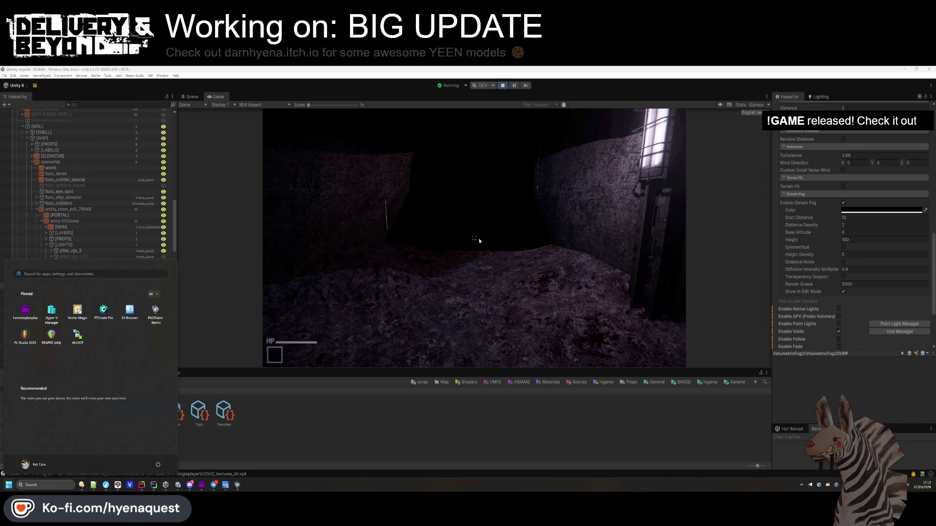
pyautogui.click(479, 238)
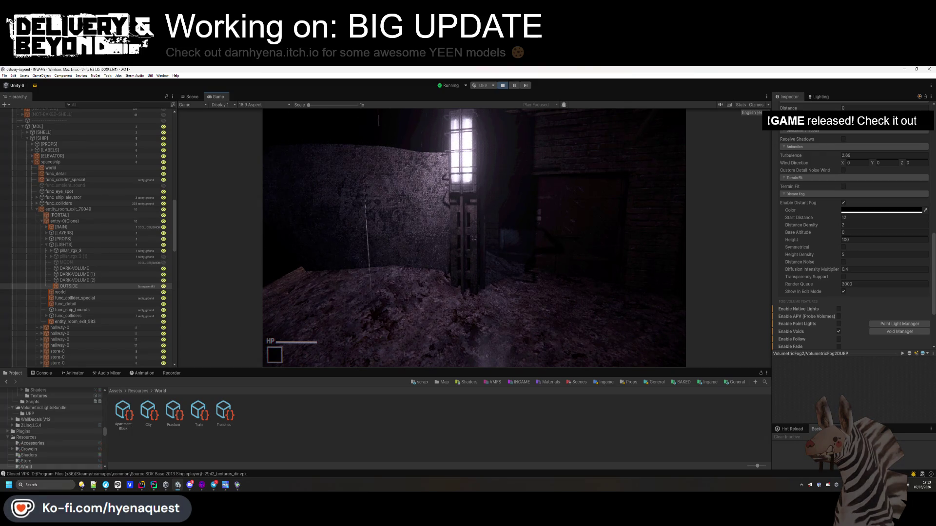
pyautogui.press('Escape')
pyautogui.click(192, 96)
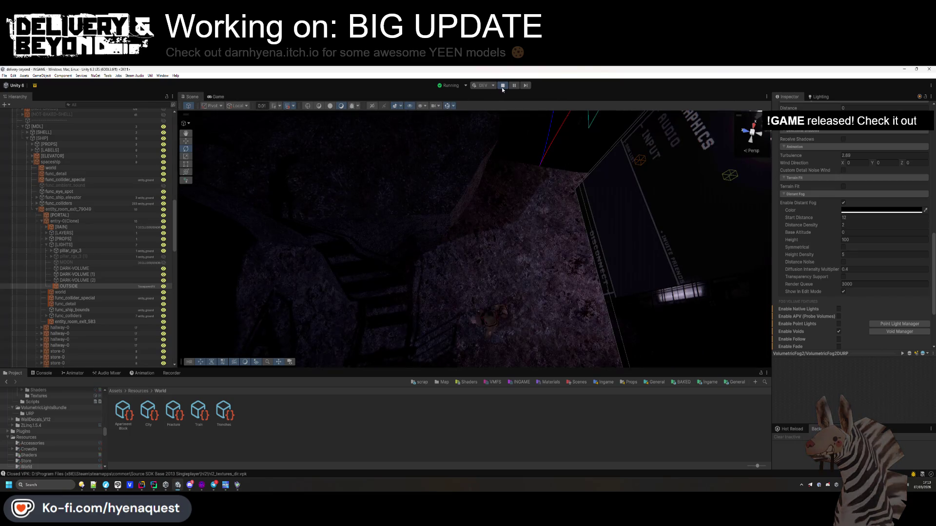
# Stop play mode and check the console log
pyautogui.click(503, 86)
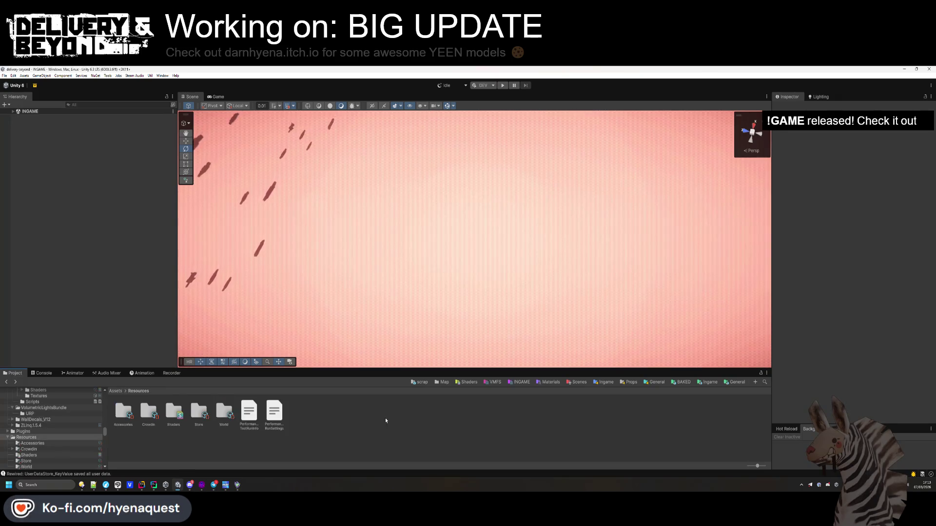
pyautogui.click(707, 382)
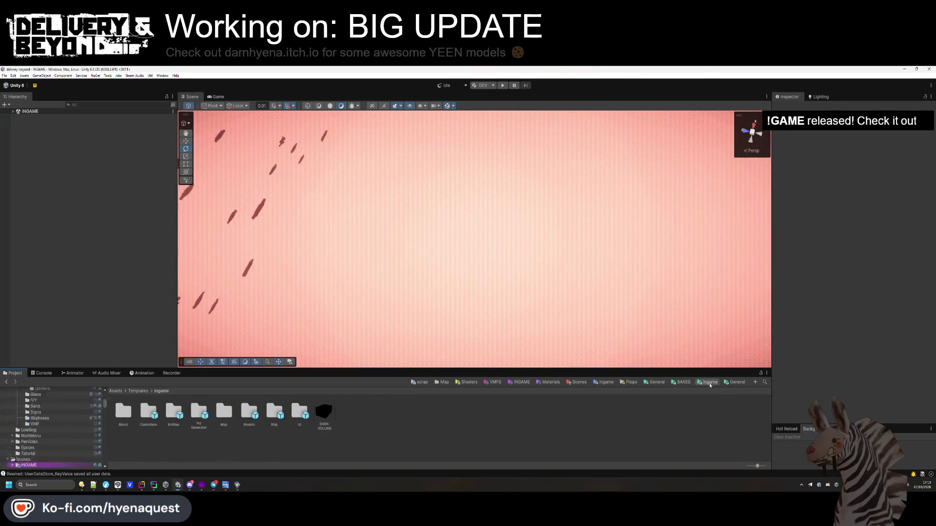
pyautogui.click(90, 474)
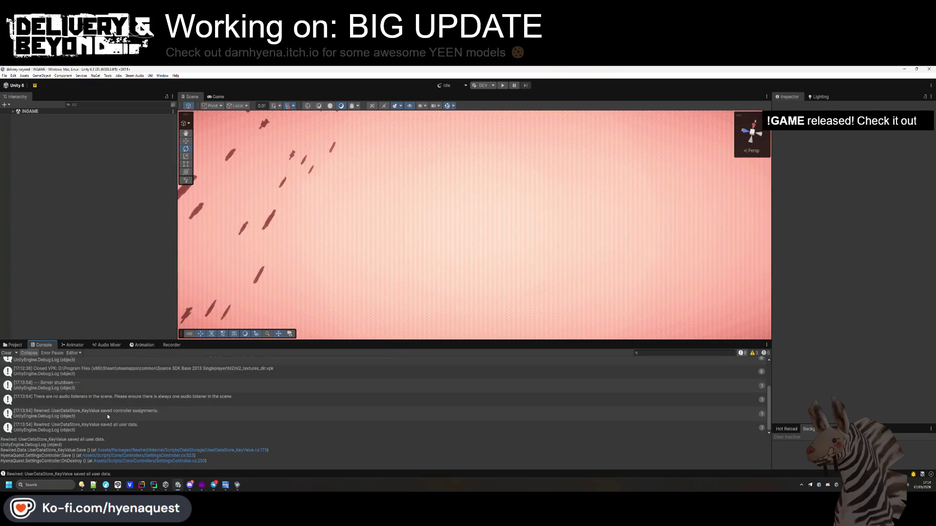
pyautogui.click(18, 346)
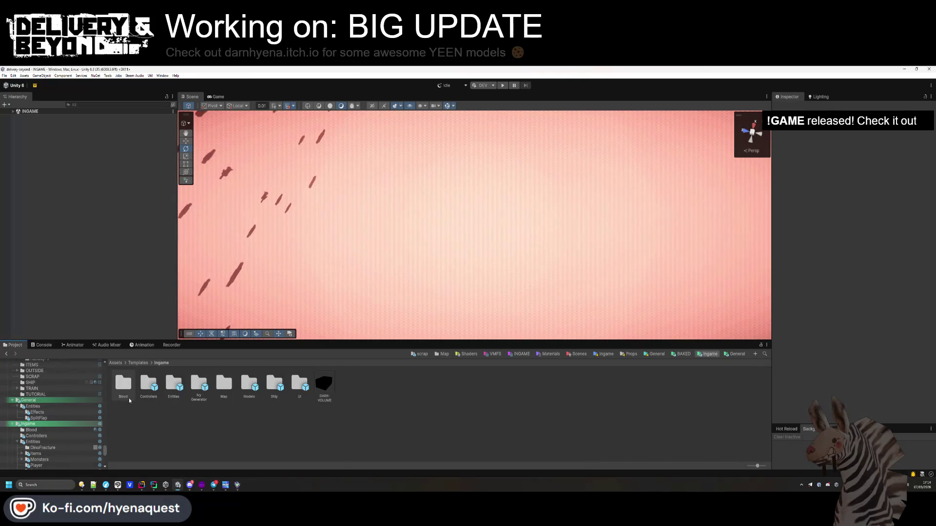
# Open the entry-0 prefab from Templates > Ingame > Map > Trenches
pyautogui.click(138, 363)
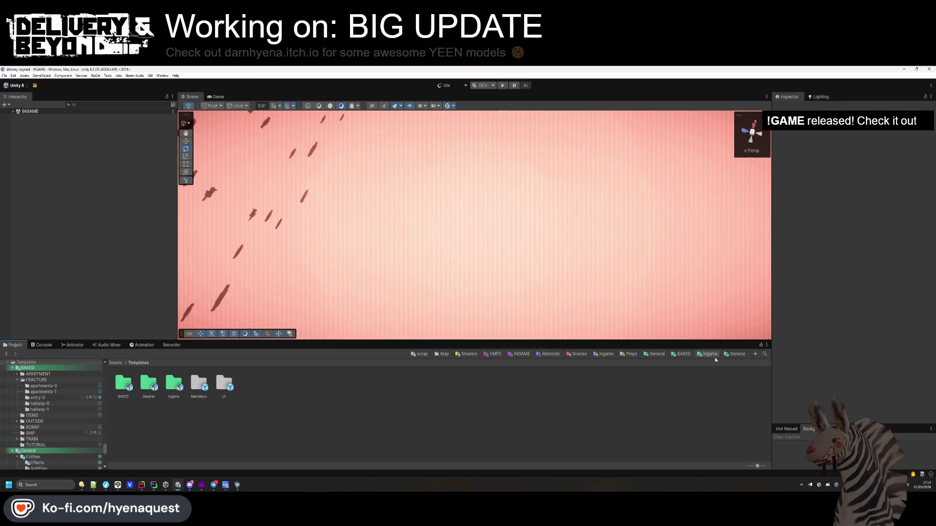
pyautogui.click(702, 355)
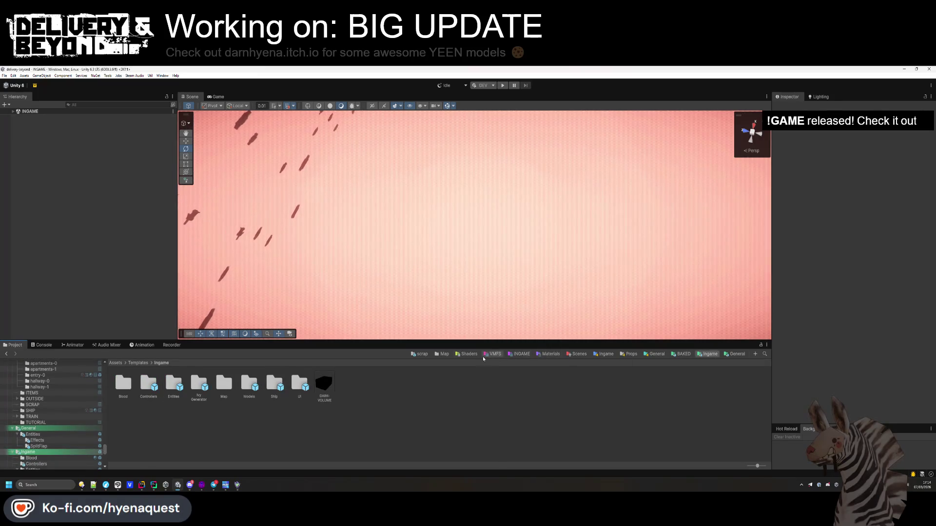
pyautogui.click(442, 355)
pyautogui.doubleClick(230, 392)
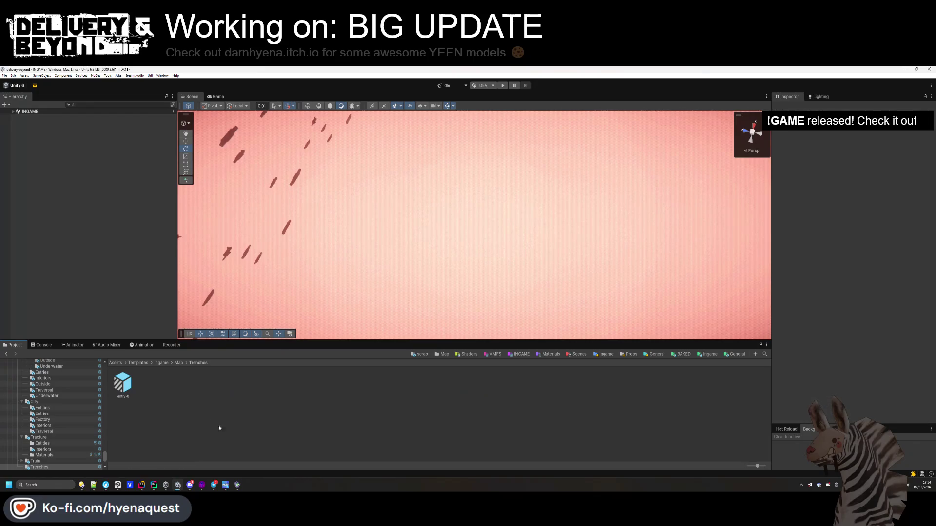
pyautogui.click(130, 387)
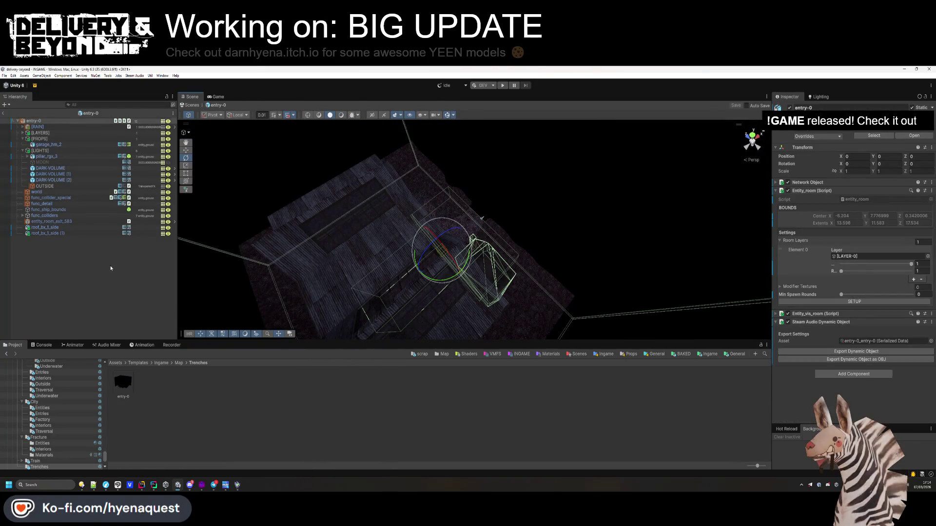
# Delete the two roof_bx_1_side pieces and the MOON object from the prefab
pyautogui.click(45, 227)
pyautogui.keyDown('shift'); pyautogui.click(48, 233); pyautogui.keyUp('shift')
pyautogui.press('Delete')
pyautogui.click(62, 164)
pyautogui.press('Delete')
pyautogui.click(23, 151)
# Bring the view close to the lamp post and door, and go to the INGAME models folder
pyautogui.moveTo(483, 219)
pyautogui.mouseDown()
pyautogui.moveTo(425, 231)
pyautogui.moveTo(605, 156)
pyautogui.moveTo(372, 208)
pyautogui.mouseUp()
pyautogui.moveTo(498, 228)
pyautogui.mouseDown()
pyautogui.moveTo(516, 194)
pyautogui.moveTo(526, 219)
pyautogui.mouseUp()
pyautogui.click(441, 354)
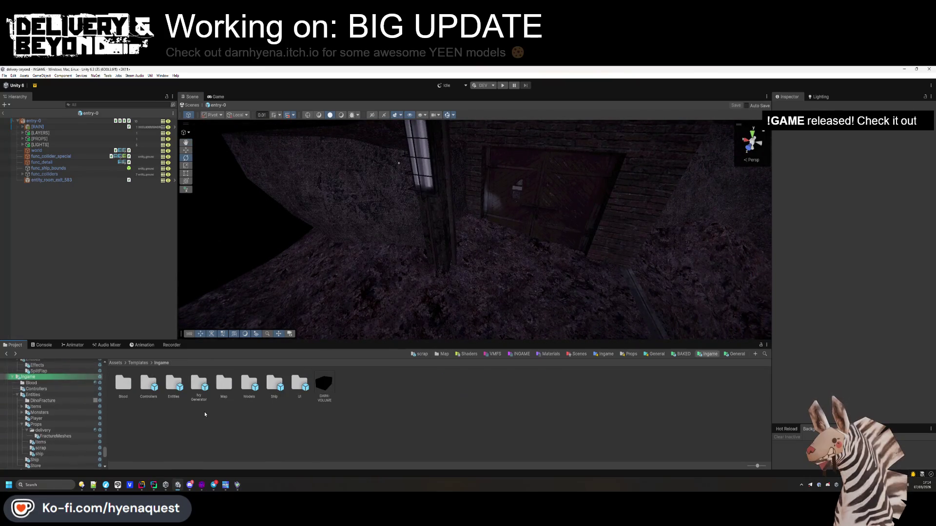
pyautogui.click(709, 354)
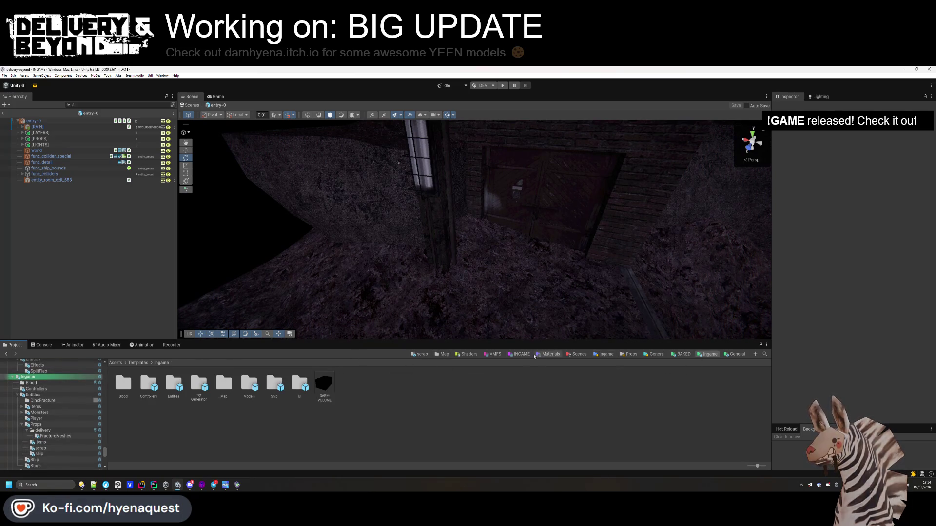
pyautogui.click(520, 354)
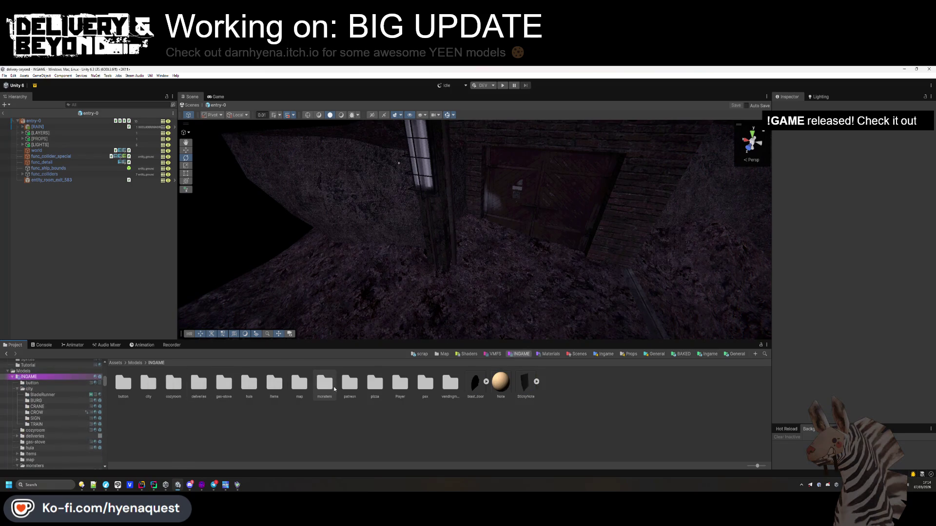
pyautogui.moveTo(382, 279); pyautogui.dragTo(395, 302)
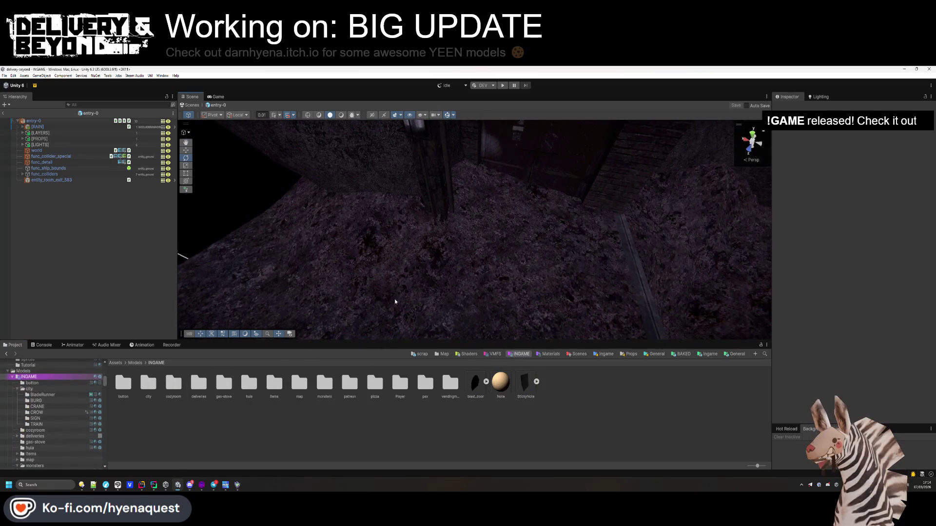
# Place the tripod omni-light prefab from INGAME > map > omni-light on the trench floor
pyautogui.doubleClick(299, 383)
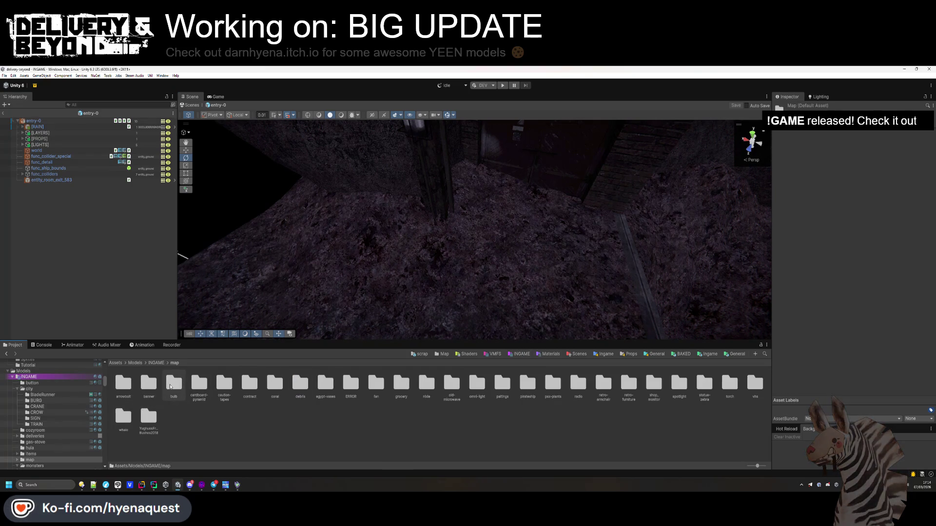
pyautogui.doubleClick(180, 387)
pyautogui.press('BackSpace')
pyautogui.doubleClick(177, 389)
pyautogui.press('BackSpace')
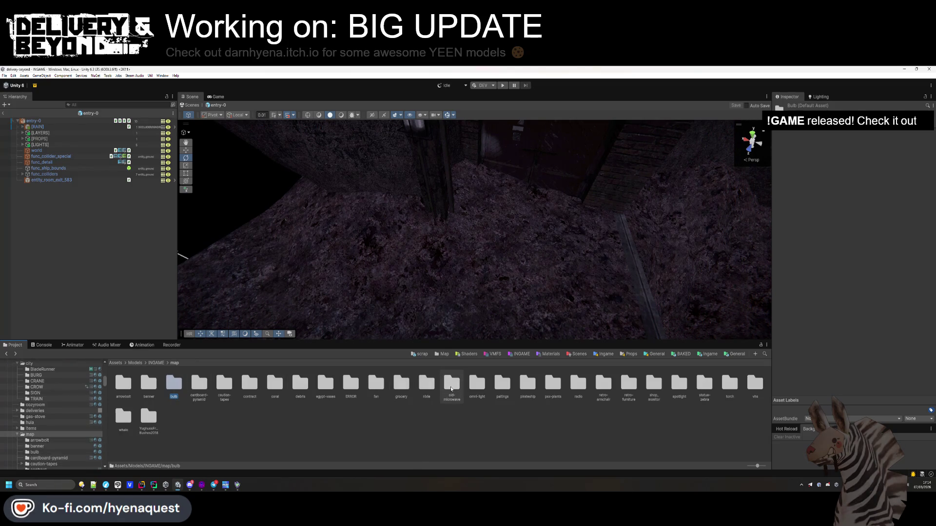
pyautogui.doubleClick(473, 388)
pyautogui.moveTo(165, 391)
pyautogui.mouseDown()
pyautogui.moveTo(429, 263)
pyautogui.moveTo(446, 278)
pyautogui.mouseUp()
pyautogui.click(22, 187)
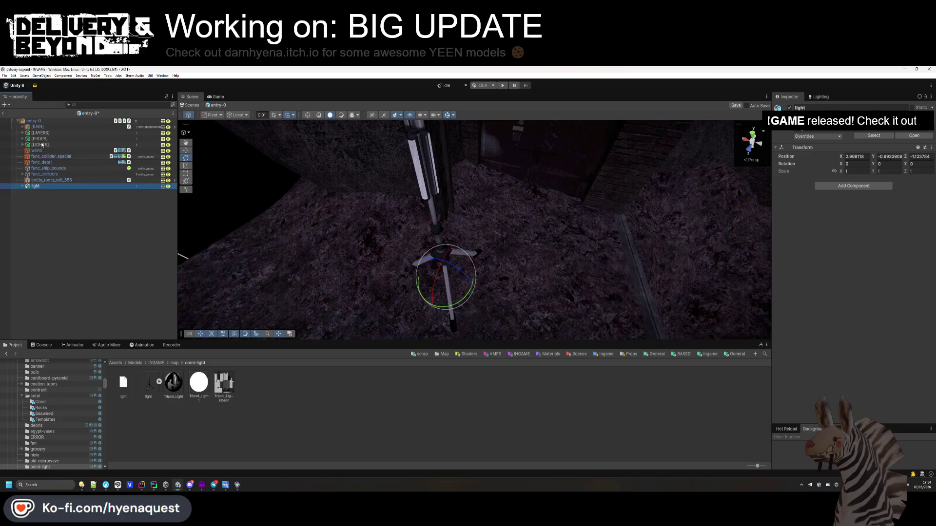
# Copy pillar_rgx_3's LIGHT under the new lamp and zero its position
pyautogui.click(24, 145)
pyautogui.click(28, 150)
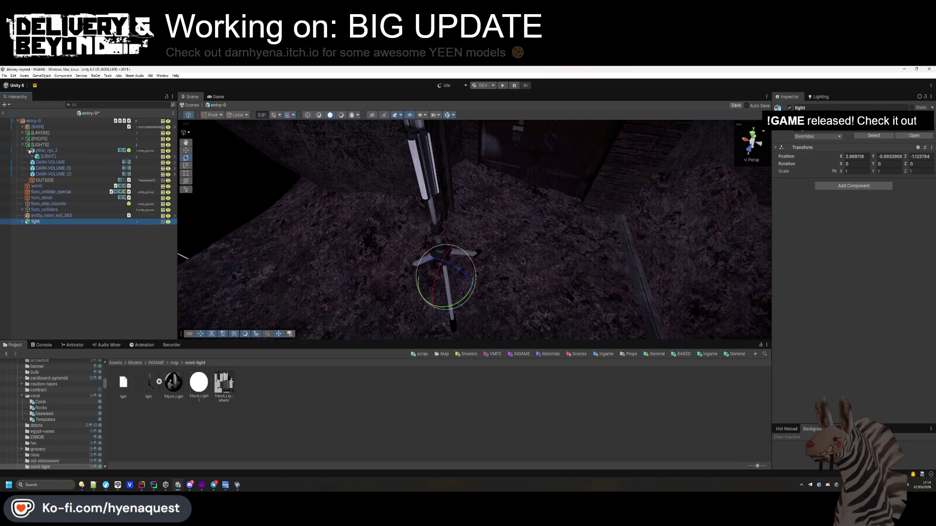
pyautogui.click(32, 156)
pyautogui.moveTo(51, 169); pyautogui.dragTo(29, 234)
pyautogui.write('f')
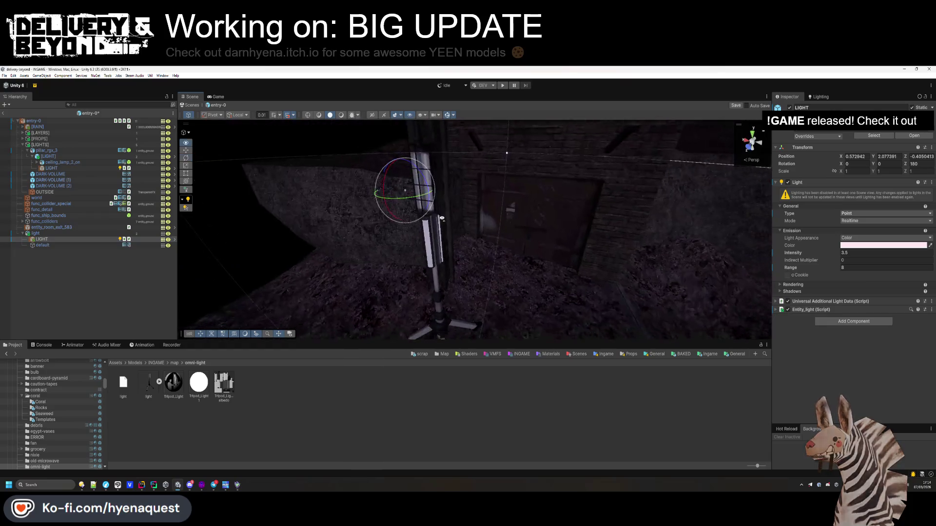
pyautogui.write('0')
pyautogui.press('Tab')
pyautogui.write('0')
pyautogui.press('Tab')
pyautogui.write('0')
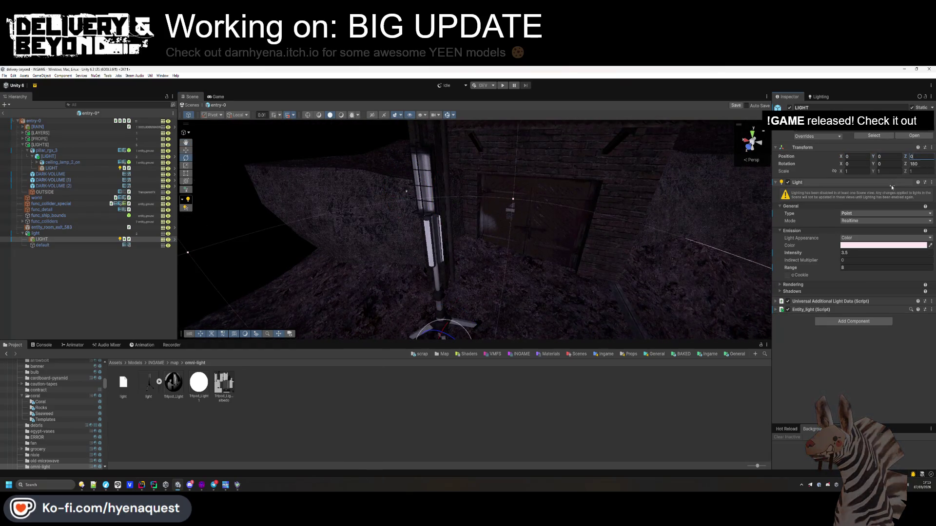
# Raise the point light to the lamp head at Y 1.72 and turn on scene lighting
pyautogui.moveTo(544, 219); pyautogui.dragTo(495, 242)
pyautogui.click(187, 151)
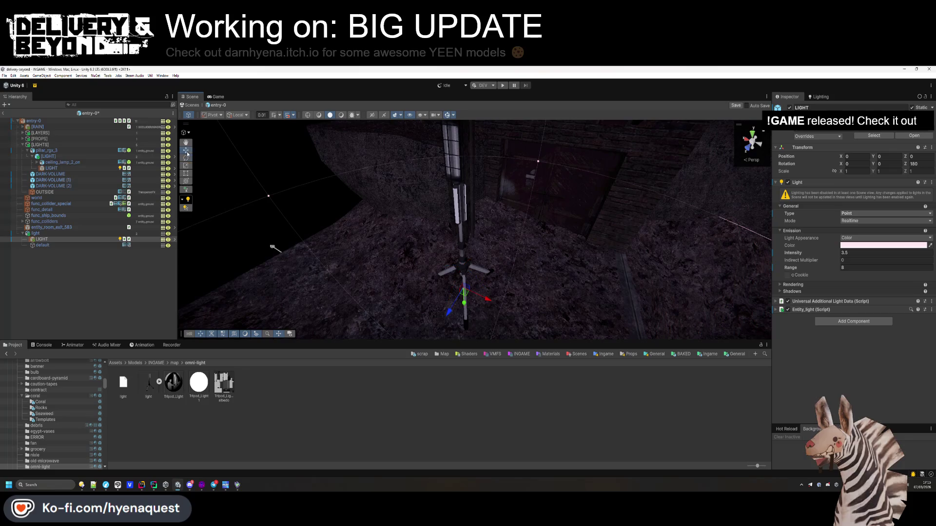
pyautogui.moveTo(465, 293); pyautogui.dragTo(459, 205)
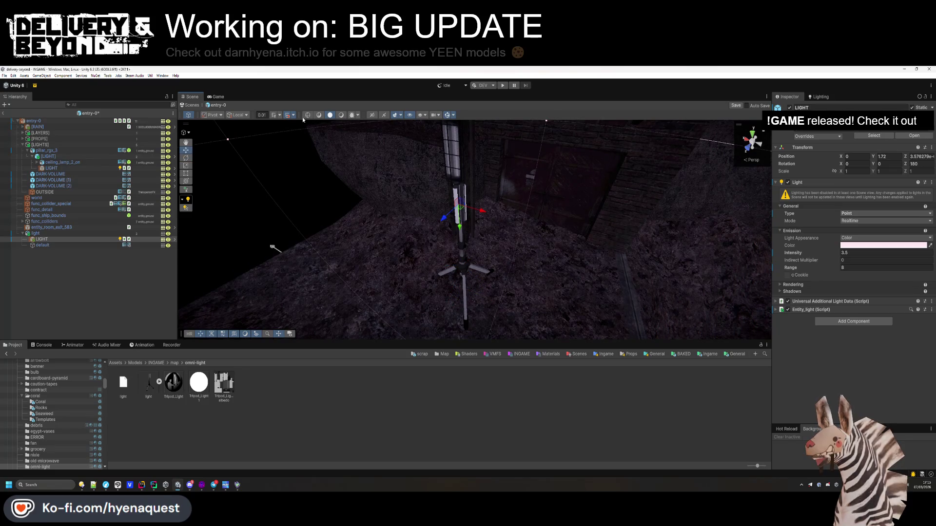
pyautogui.click(342, 116)
pyautogui.moveTo(490, 212)
pyautogui.mouseDown()
pyautogui.moveTo(475, 217)
pyautogui.moveTo(487, 214)
pyautogui.mouseUp()
pyautogui.click(843, 232)
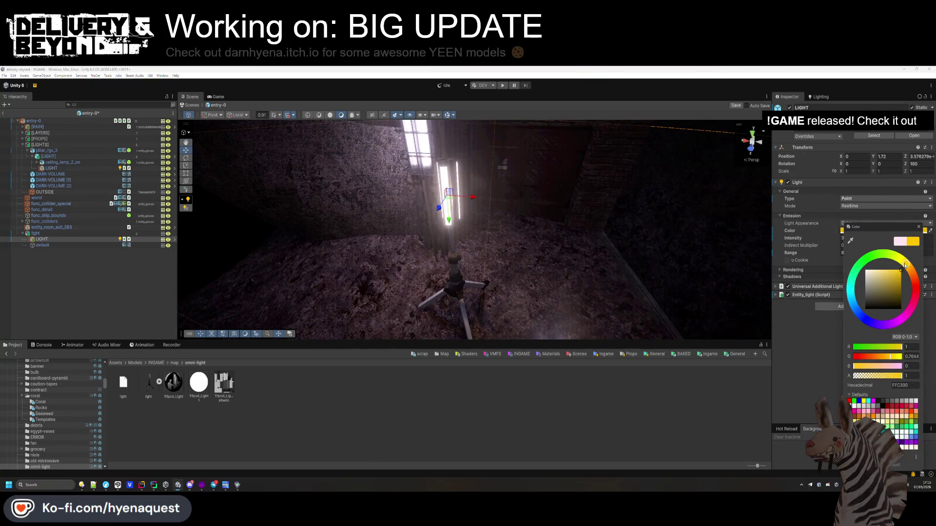
# Tint the light yellow and mark the 'light' object Static
pyautogui.moveTo(903, 252); pyautogui.dragTo(909, 254)
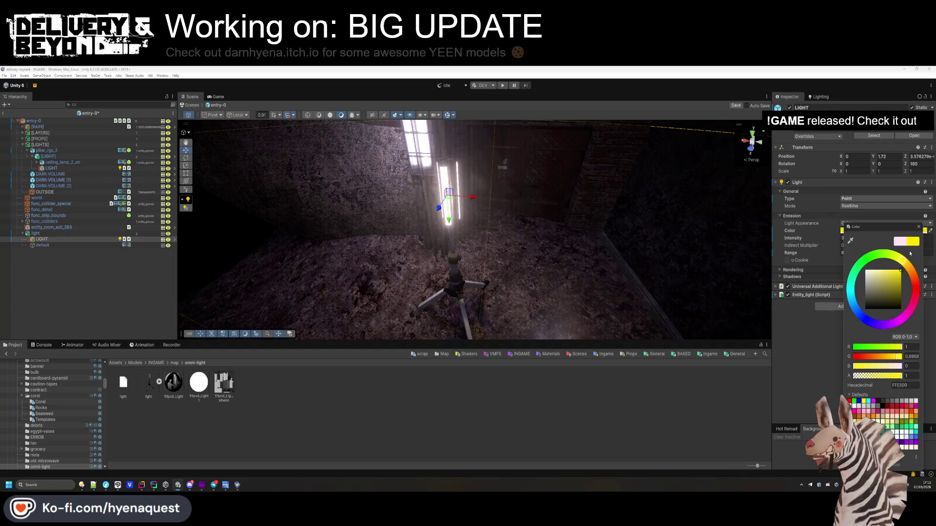
pyautogui.click(64, 235)
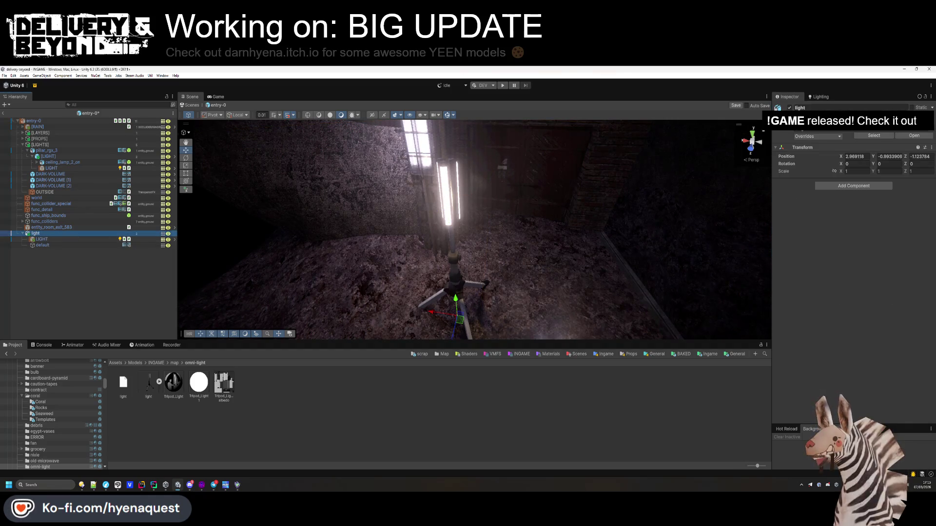
pyautogui.click(910, 107)
# Give the lamp's default mesh a convex Mesh Collider on the entity_ground layer
pyautogui.click(72, 240)
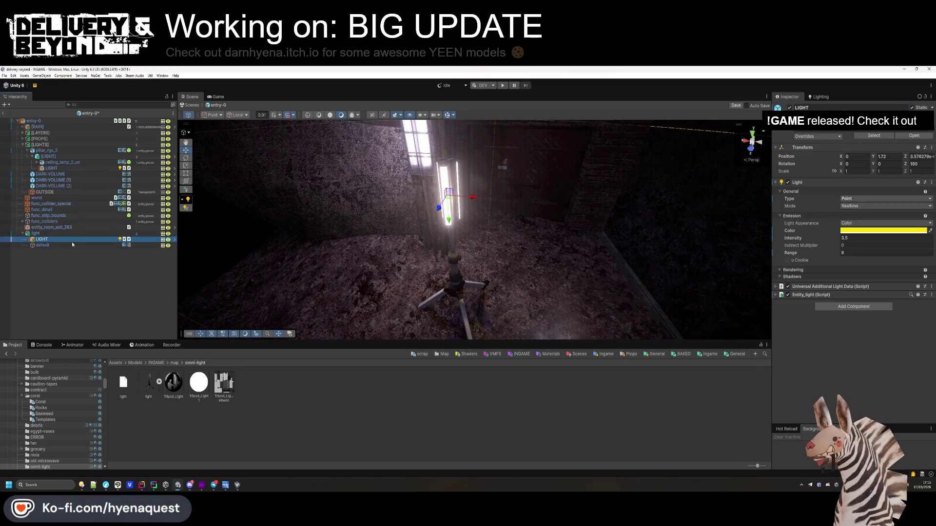
pyautogui.click(56, 245)
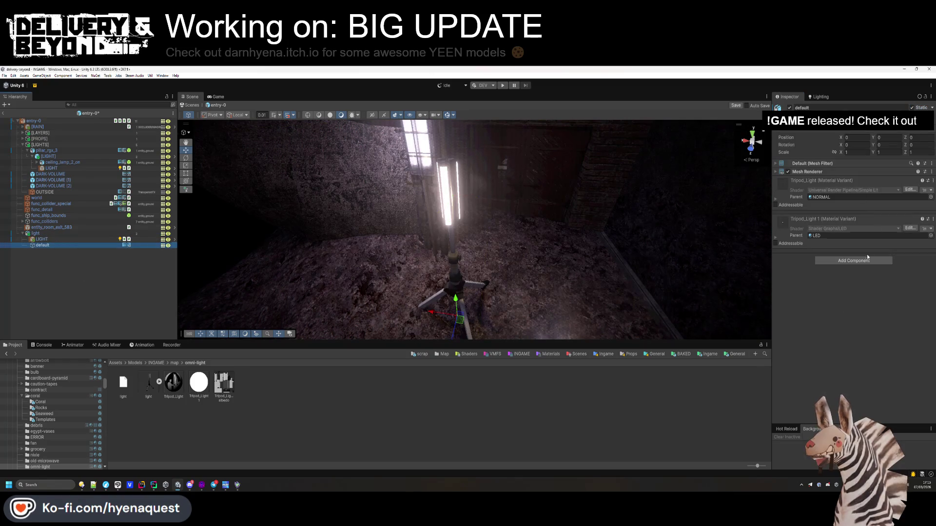
pyautogui.press('Return')
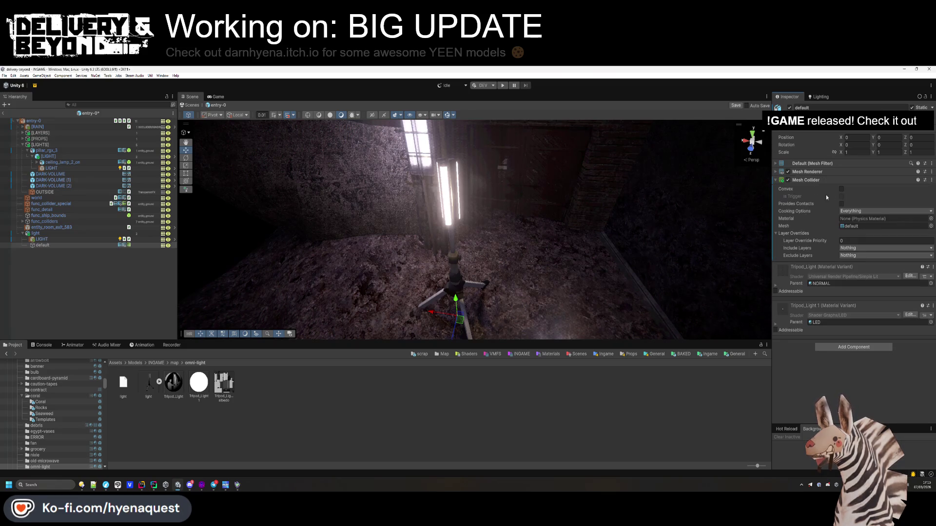
pyautogui.click(906, 122)
pyautogui.click(903, 184)
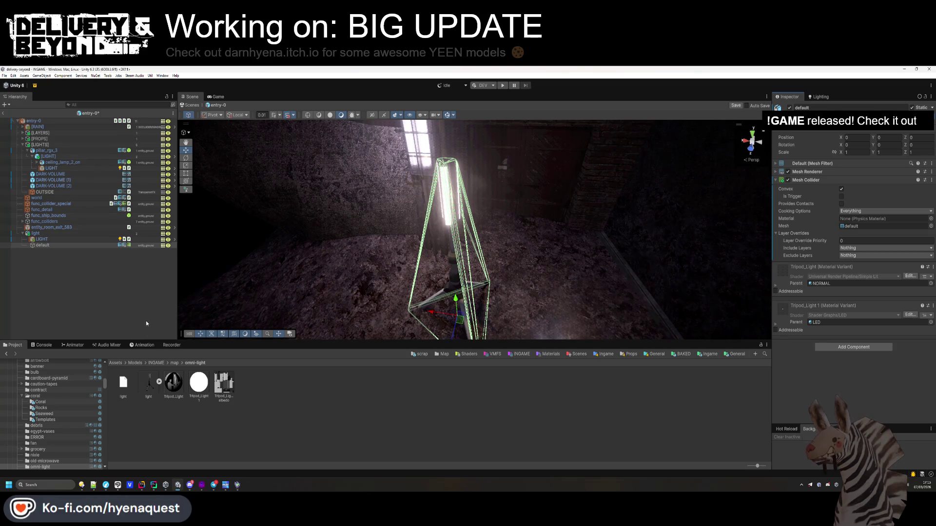
pyautogui.click(803, 180)
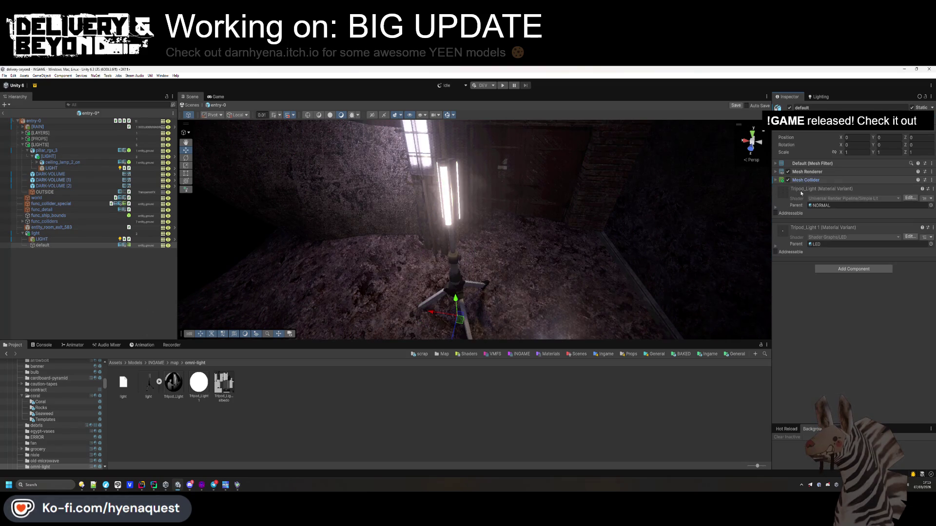
pyautogui.click(39, 157)
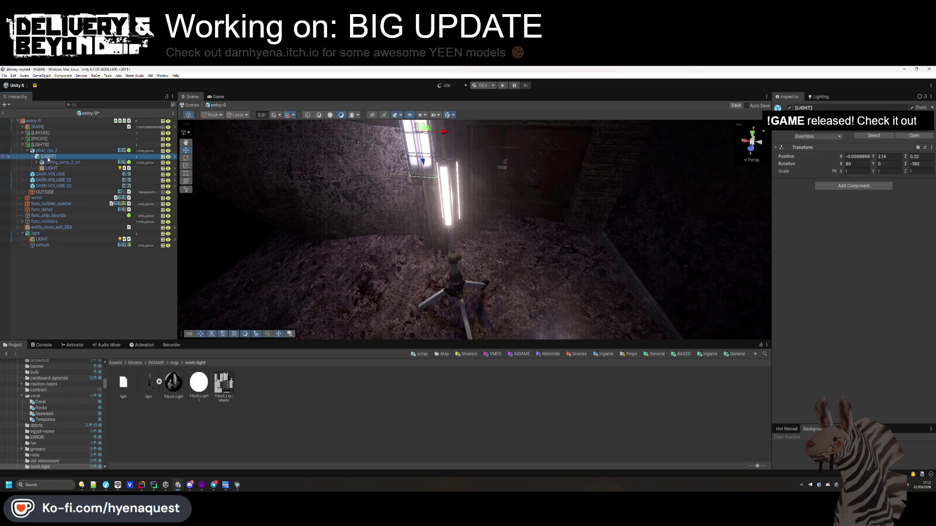
# Delete the pillar's old light and show the Templates/Ingame/Map/Trenches folder
pyautogui.press('Delete')
pyautogui.click(707, 354)
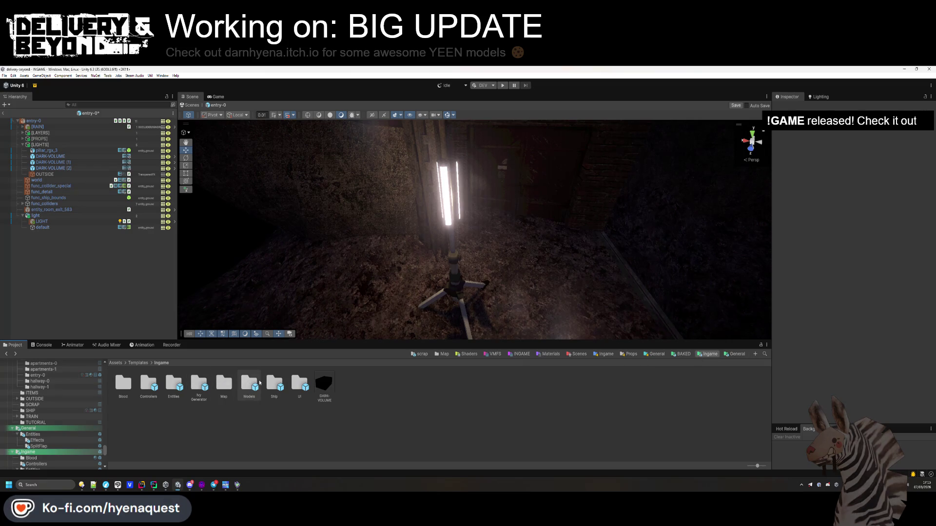
pyautogui.doubleClick(233, 385)
pyautogui.doubleClick(215, 385)
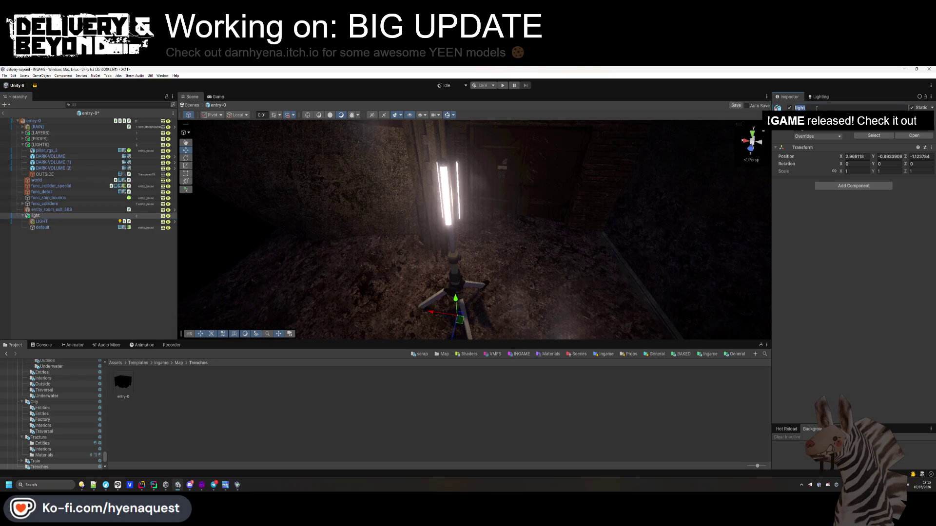
pyautogui.write('[LIGHT]')
# Rename the lamp to [LIGHT] and set its light colour to white FFFFFF
pyautogui.press('Return')
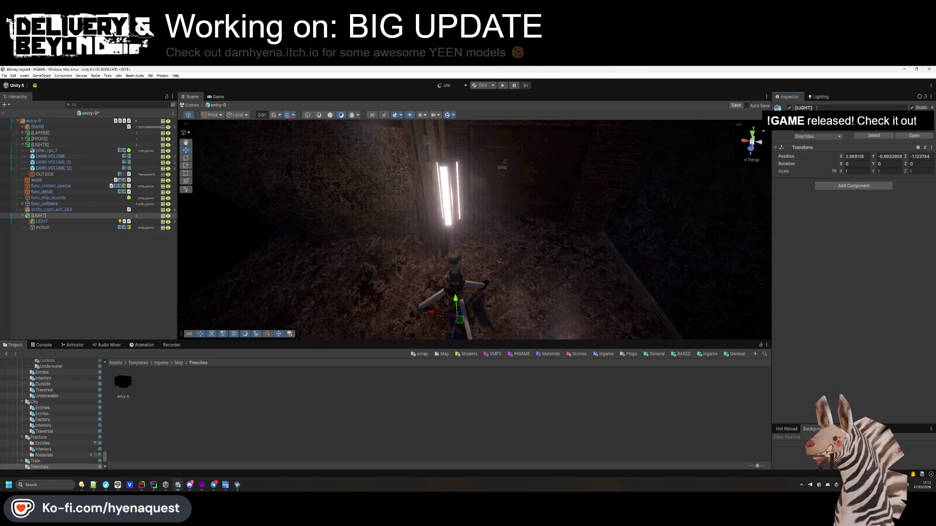
pyautogui.click(44, 221)
pyautogui.click(872, 231)
pyautogui.moveTo(882, 276)
pyautogui.mouseDown()
pyautogui.moveTo(902, 267)
pyautogui.moveTo(881, 268)
pyautogui.mouseUp()
pyautogui.click(920, 311)
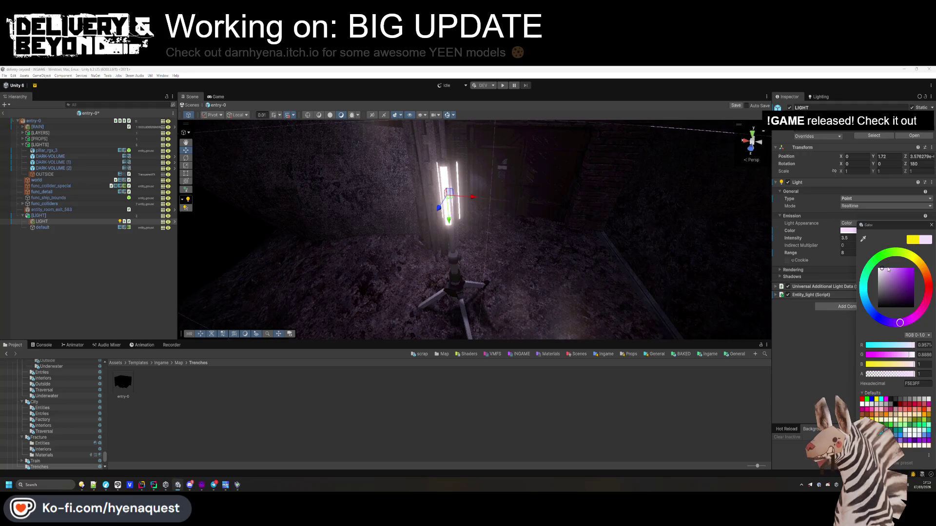
pyautogui.moveTo(881, 268); pyautogui.dragTo(873, 266)
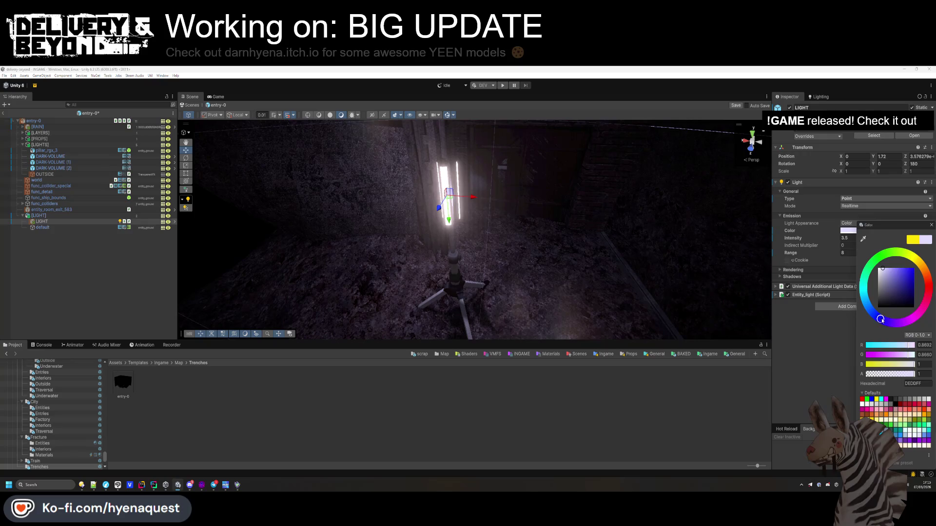
pyautogui.click(838, 350)
pyautogui.moveTo(575, 253); pyautogui.dragTo(682, 250)
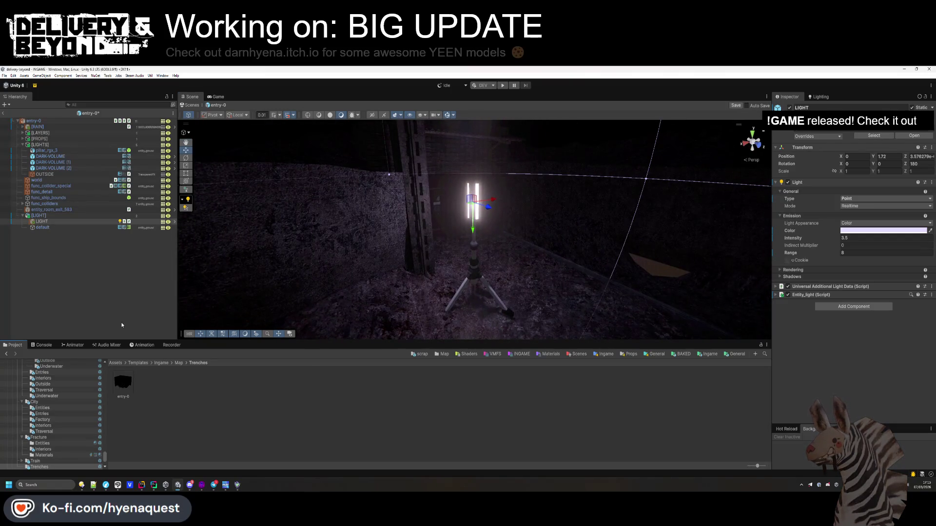
# Shift the Tripod_Light 1 LED material's HDR base colour toward pink
pyautogui.click(71, 227)
pyautogui.click(550, 354)
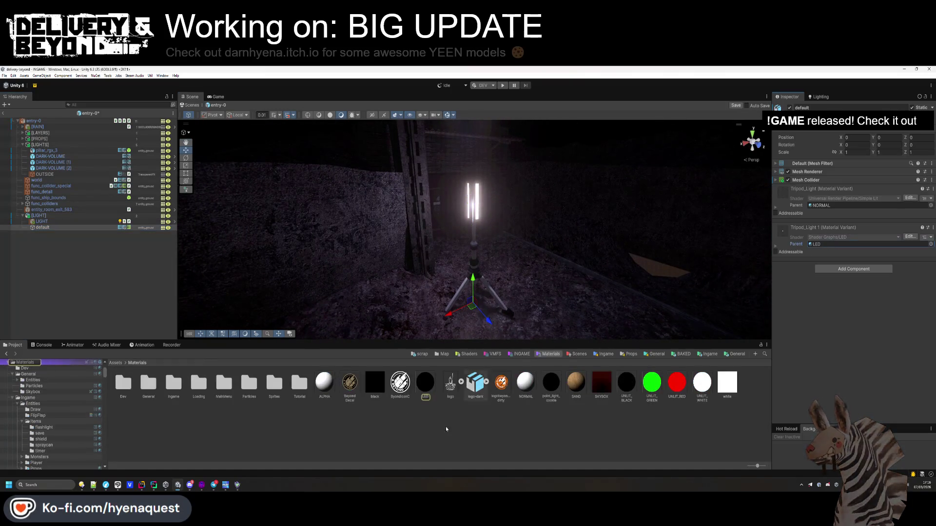
pyautogui.click(783, 249)
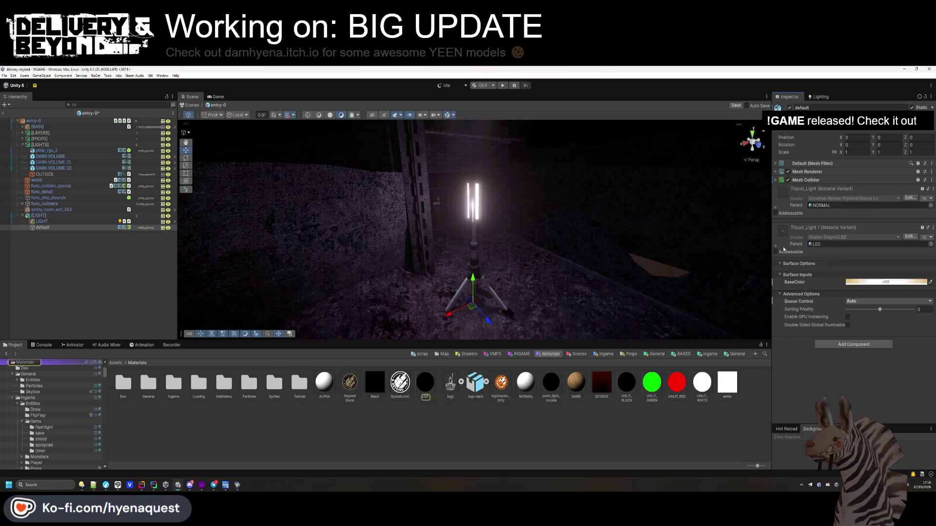
pyautogui.click(882, 283)
pyautogui.moveTo(925, 254); pyautogui.dragTo(926, 284)
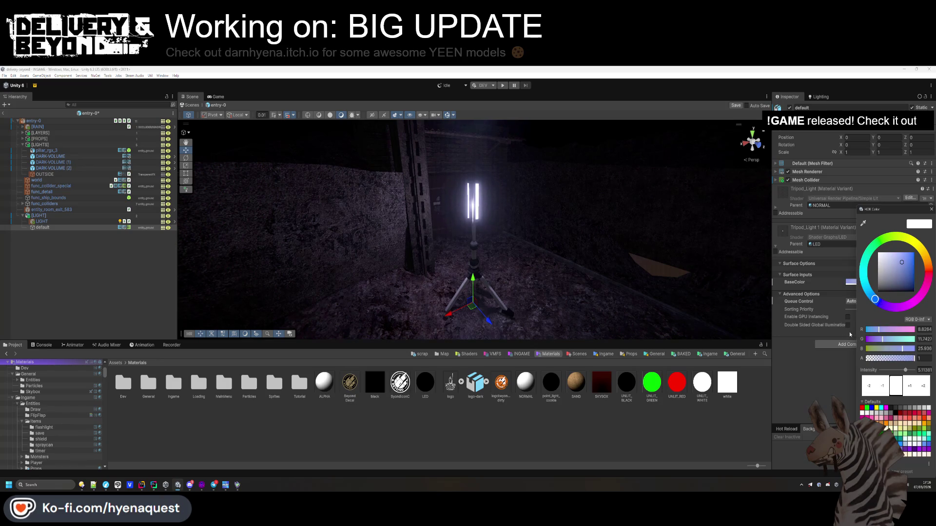
pyautogui.click(68, 216)
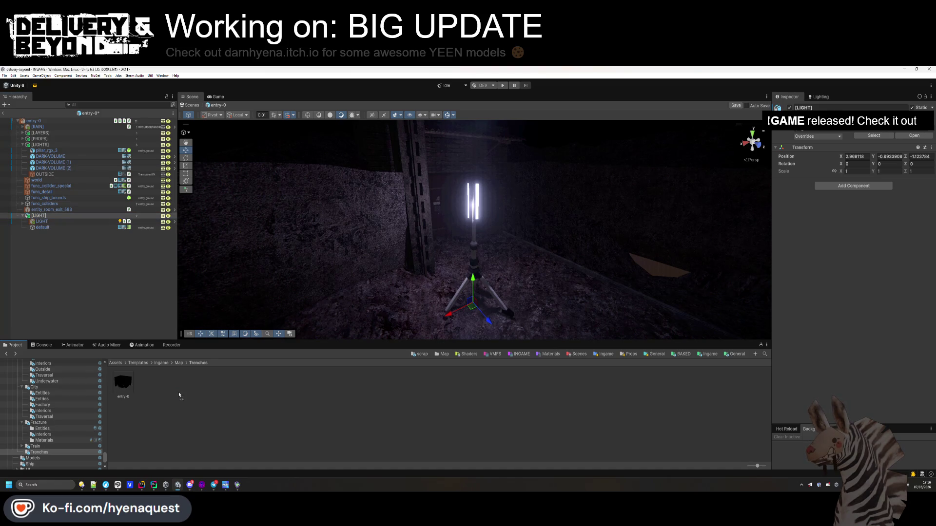
# Save [LIGHT] as a prefab in Trenches, on entity_ground layer including children
pyautogui.click(126, 385)
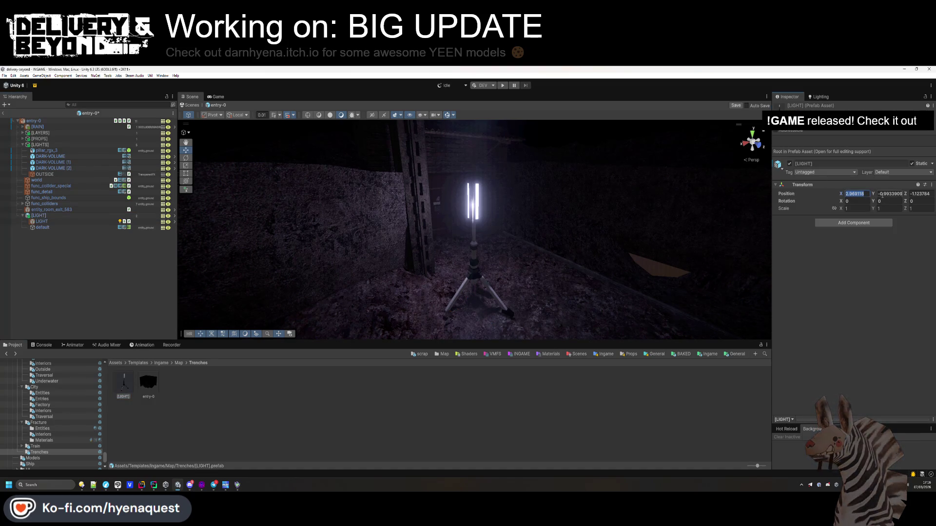
pyautogui.click(895, 172)
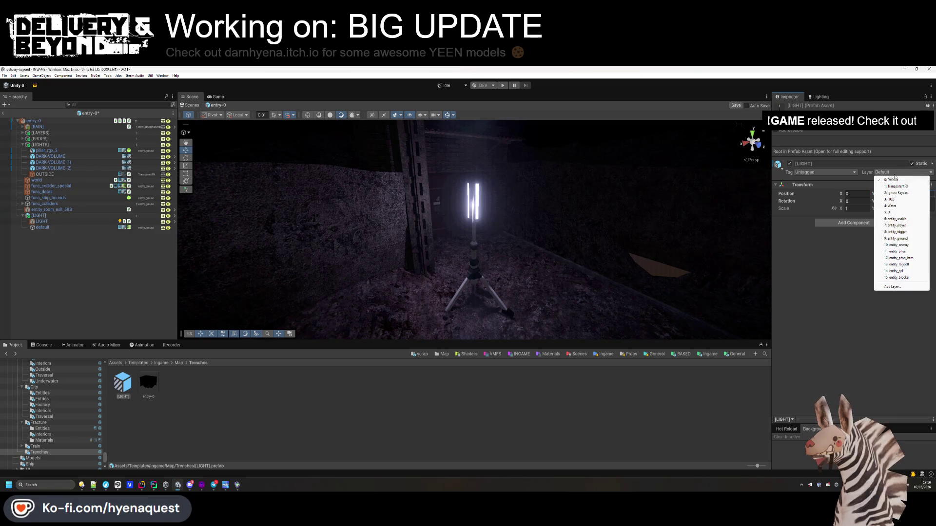
pyautogui.click(897, 238)
pyautogui.click(468, 292)
pyautogui.click(889, 193)
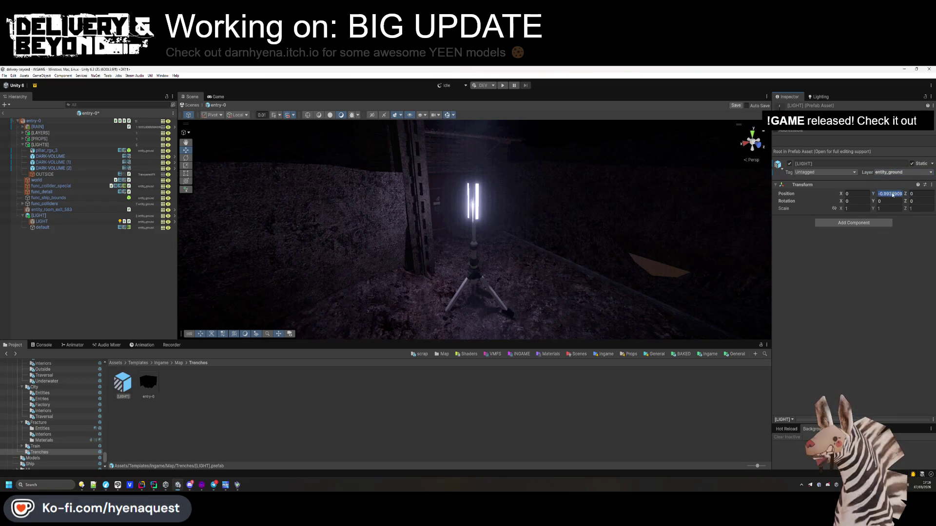
pyautogui.write('0')
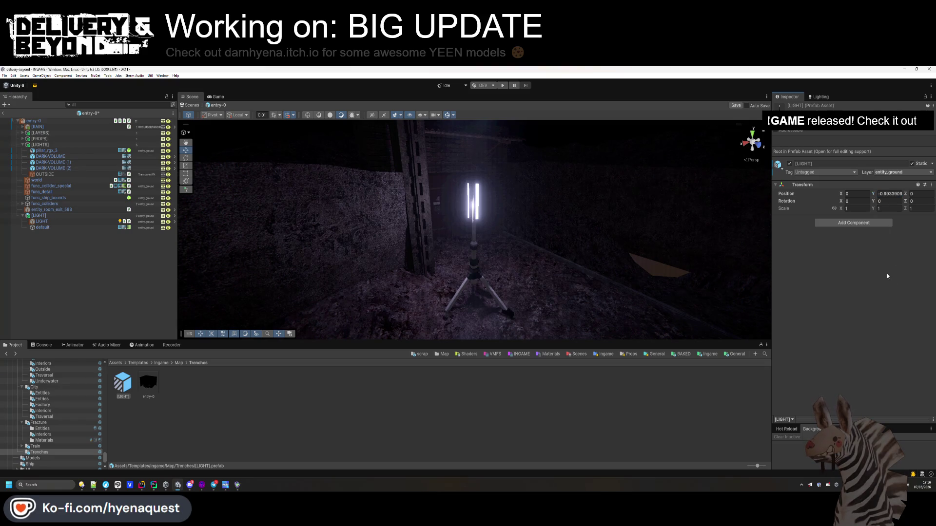
# Tag the lamp's default mesh OCCLUDER/VIEW-IGNORE and apply it to the [LIGHT] prefab
pyautogui.click(59, 227)
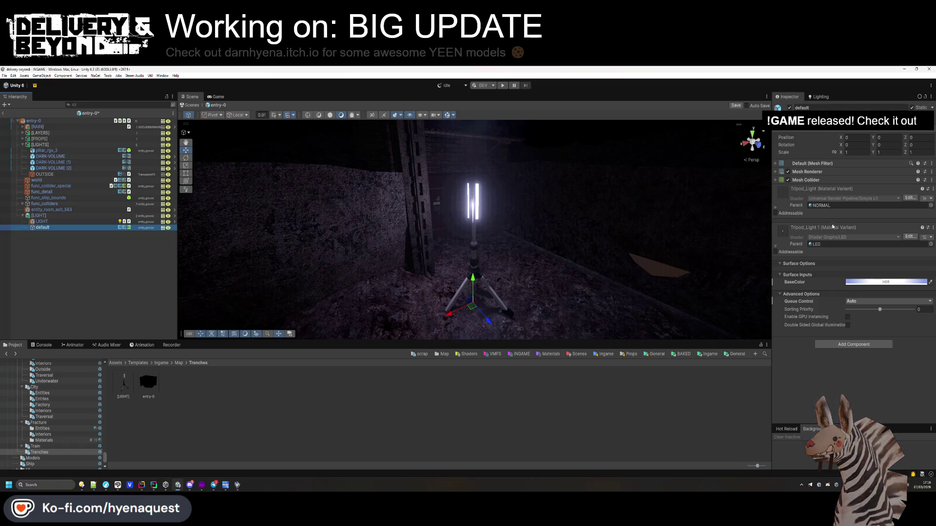
pyautogui.click(825, 131)
pyautogui.moveTo(827, 193)
pyautogui.click(861, 195)
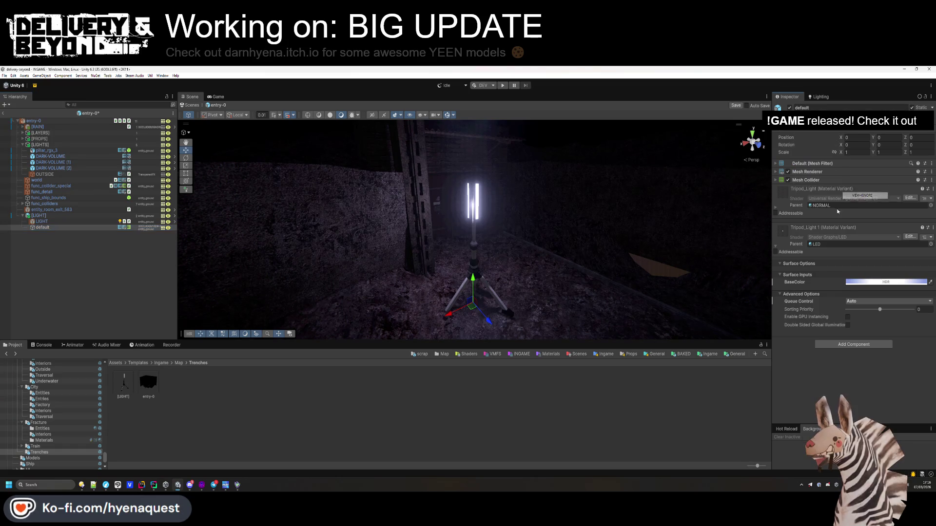
pyautogui.click(39, 216)
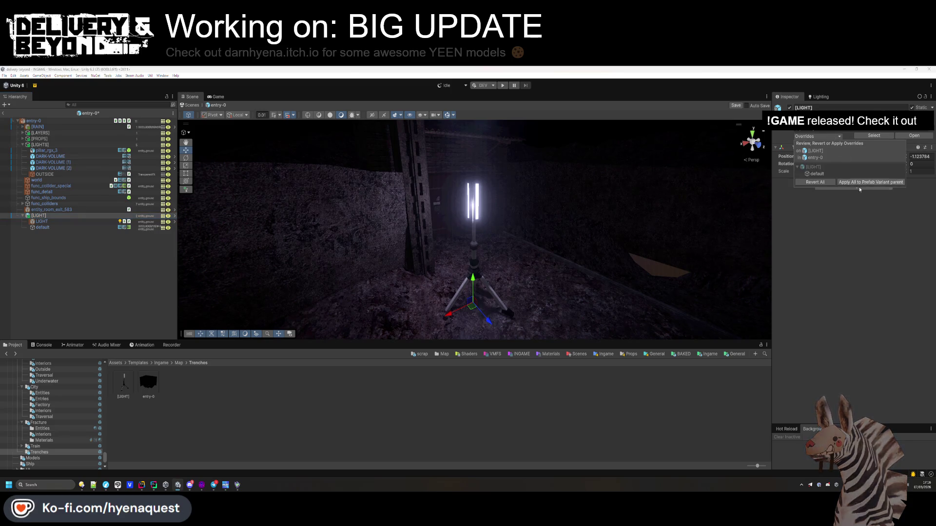
pyautogui.click(55, 218)
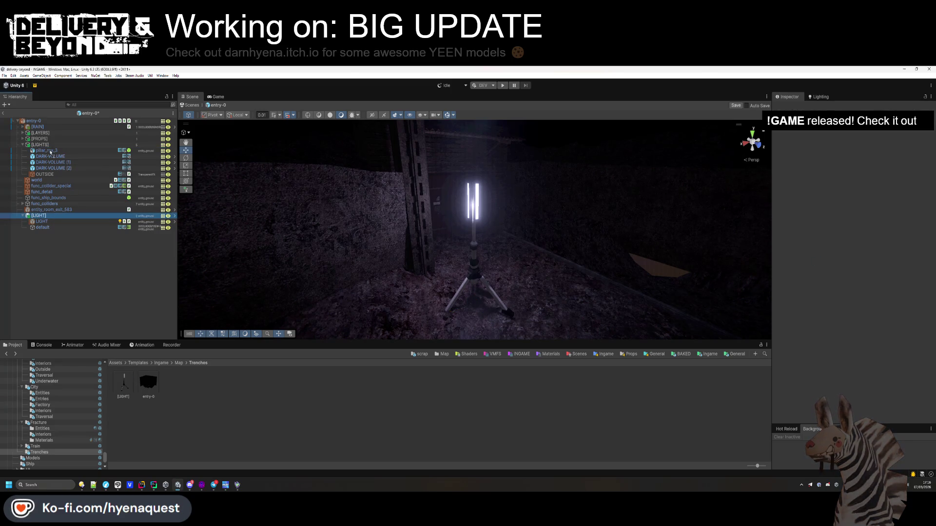
# Move [LIGHT] into the [LIGHTS] group, delete pillar_rgx_3, and frame the lamp
pyautogui.moveTo(50, 151); pyautogui.dragTo(50, 152)
pyautogui.click(30, 152)
pyautogui.click(47, 157)
pyautogui.press('Delete')
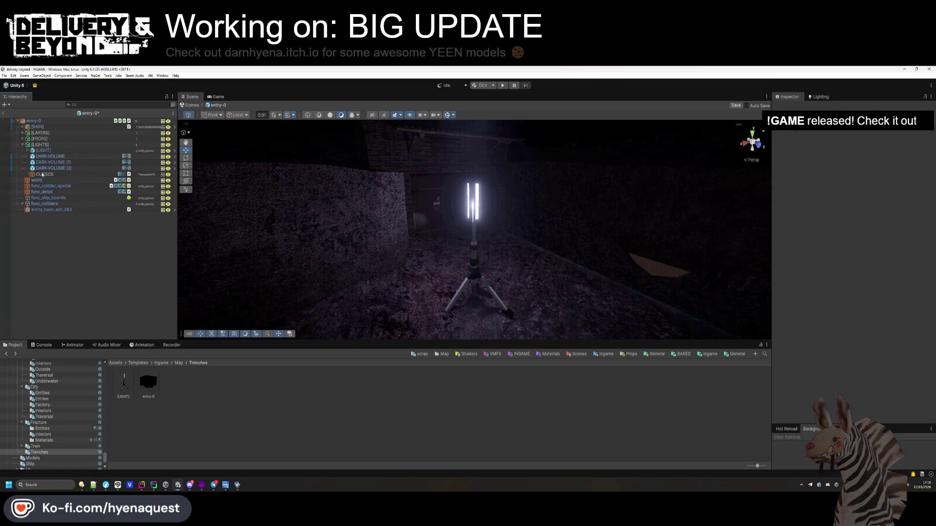
pyautogui.click(62, 152)
pyautogui.press('f')
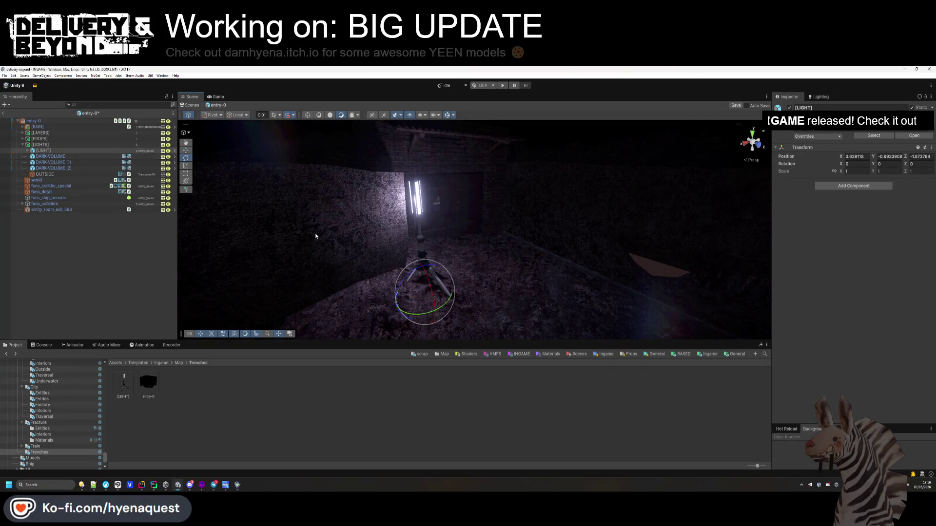
# Tilt the [LIGHT] lamp stand to rotation X 15.08, Y -32.68, Z 8.49
pyautogui.moveTo(445, 282)
pyautogui.mouseDown()
pyautogui.moveTo(458, 283)
pyautogui.moveTo(436, 261)
pyautogui.moveTo(426, 288)
pyautogui.moveTo(421, 282)
pyautogui.mouseUp()
pyautogui.click(406, 395)
pyautogui.moveTo(370, 312)
pyautogui.mouseDown()
pyautogui.moveTo(257, 271)
pyautogui.moveTo(261, 236)
pyautogui.moveTo(200, 260)
pyautogui.moveTo(474, 288)
pyautogui.mouseUp()
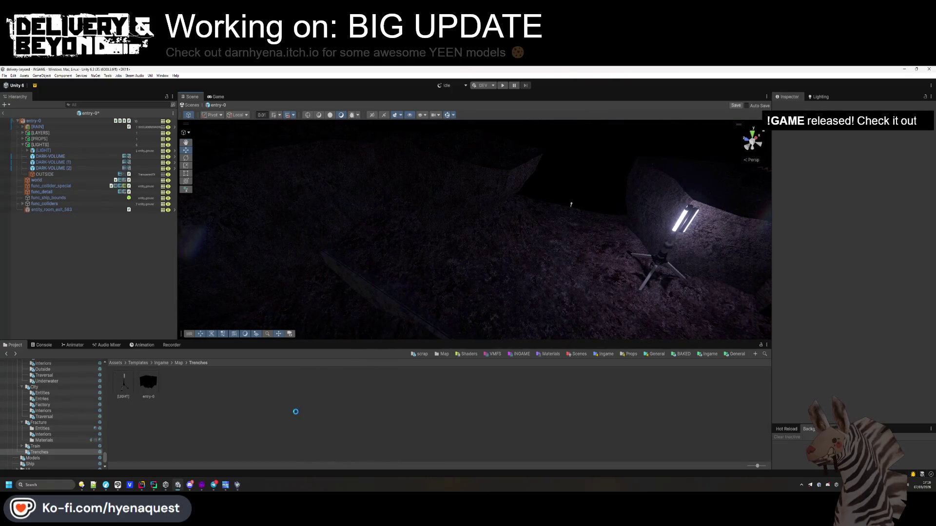
pyautogui.click(178, 363)
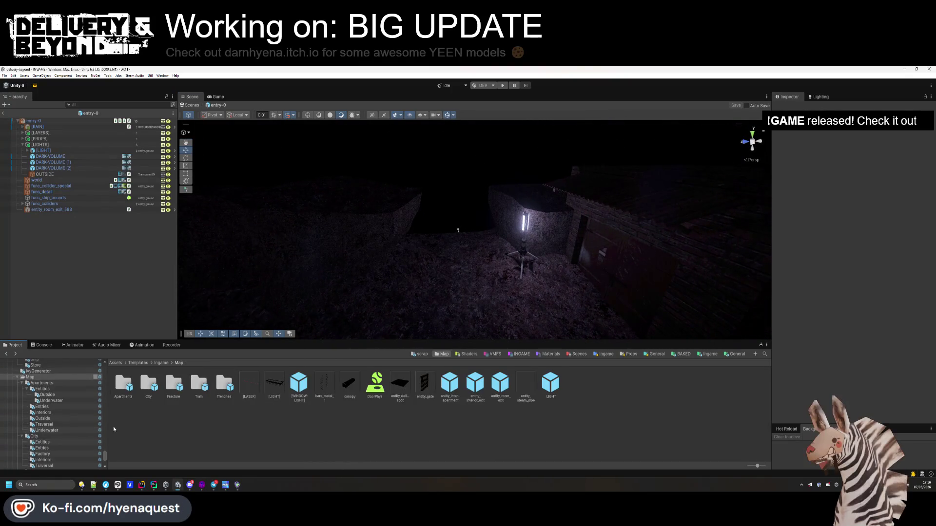
# Open the PSX Nature Mega Pack Meshes folder of tree, rock and plant models
pyautogui.scroll(-10, 38, 441)
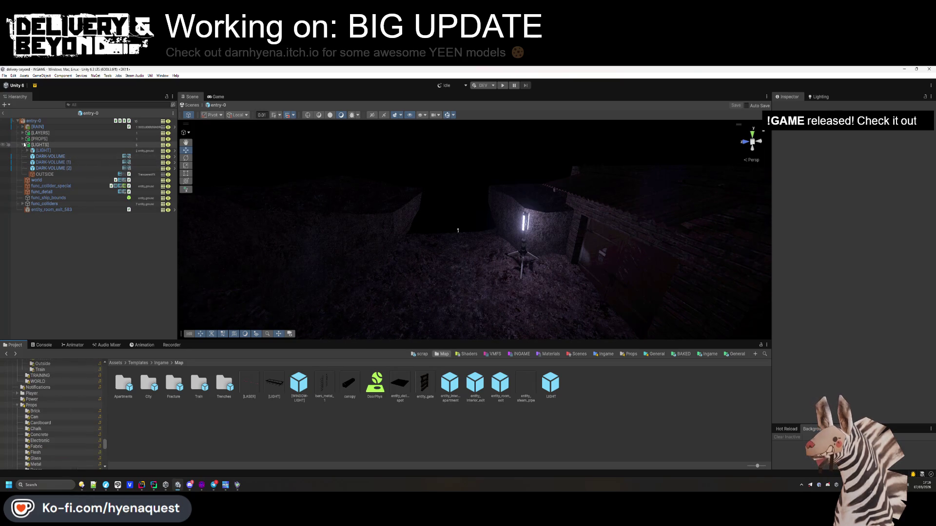
pyautogui.click(22, 145)
pyautogui.scroll(-10, 78, 418)
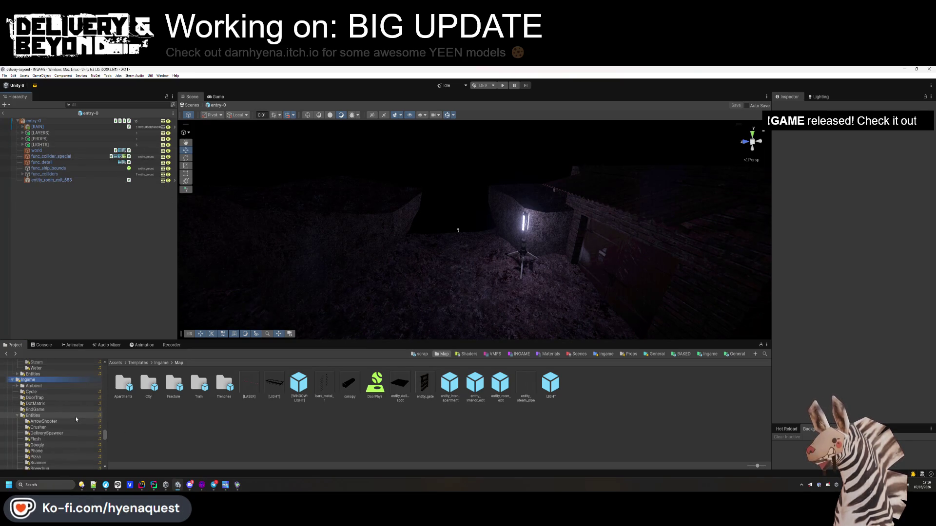
pyautogui.scroll(-15, 64, 427)
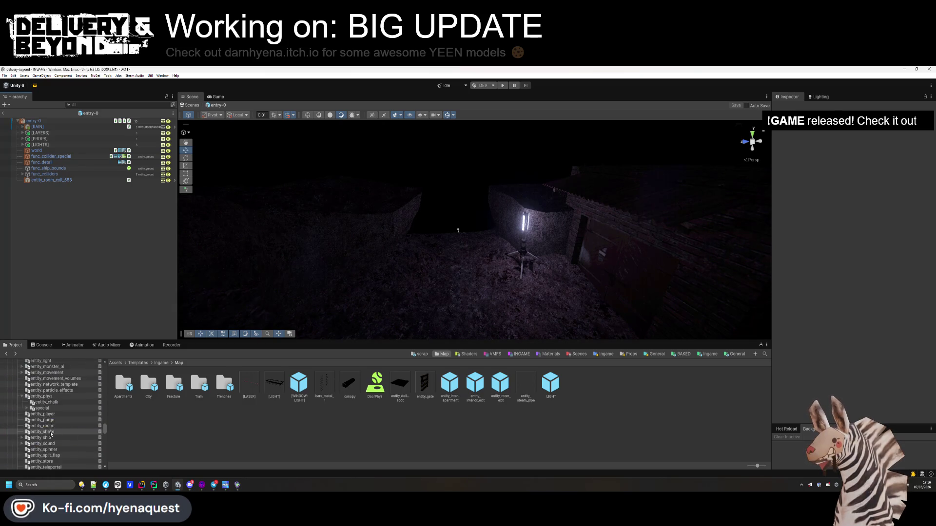
pyautogui.scroll(-20, 51, 435)
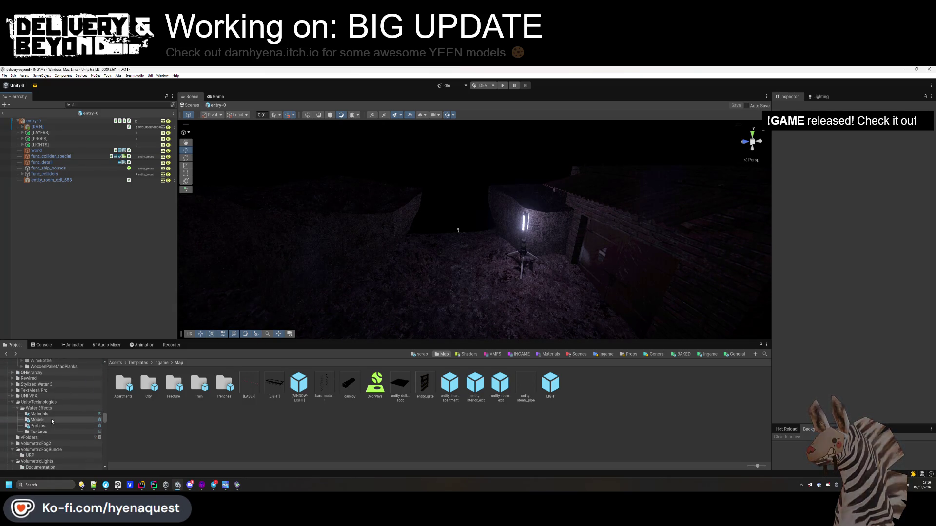
pyautogui.scroll(15, 54, 421)
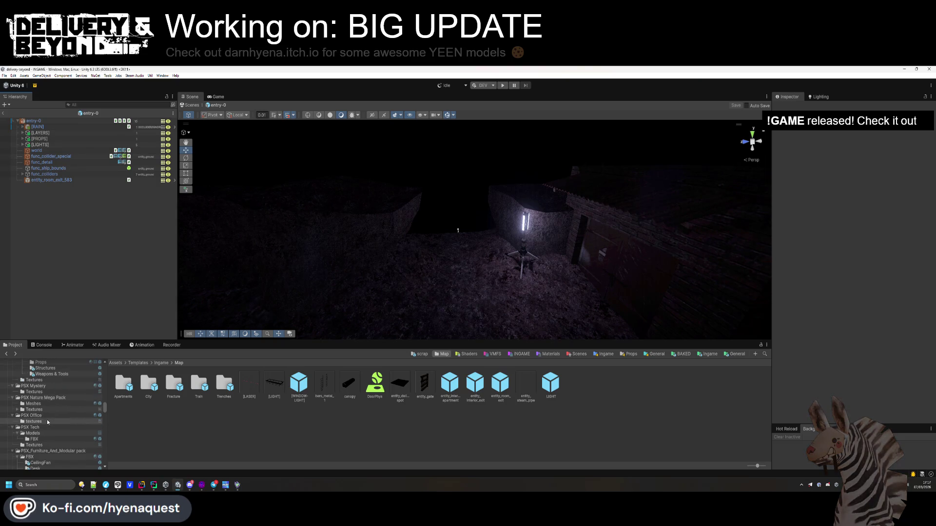
pyautogui.click(46, 403)
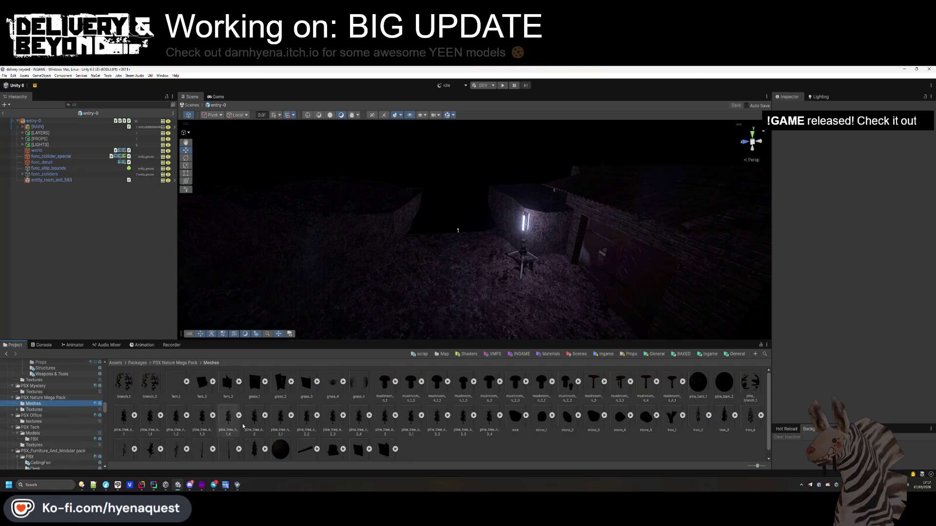
pyautogui.click(213, 448)
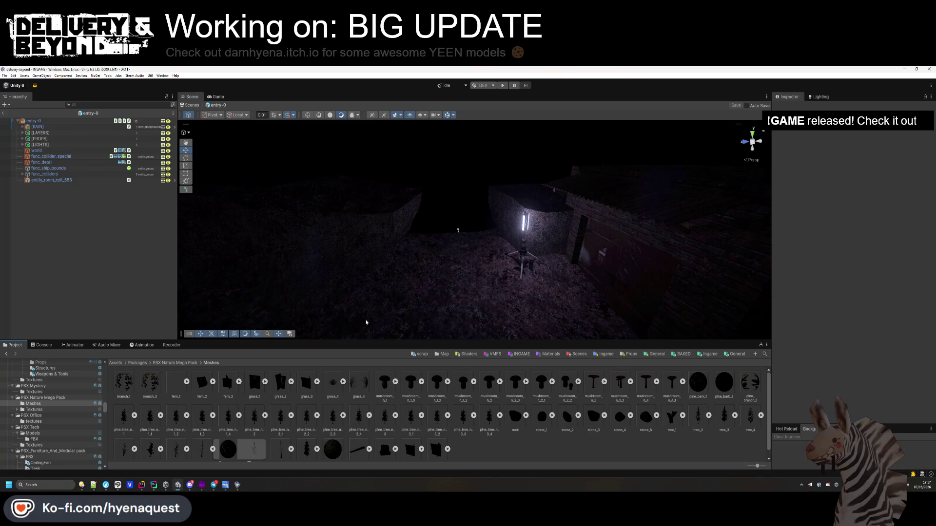
# Drop the tree_8 dead pine into the trench and tip it over
pyautogui.moveTo(202, 446); pyautogui.dragTo(237, 407)
pyautogui.moveTo(380, 248)
pyautogui.mouseDown()
pyautogui.moveTo(361, 215)
pyautogui.moveTo(383, 247)
pyautogui.mouseUp()
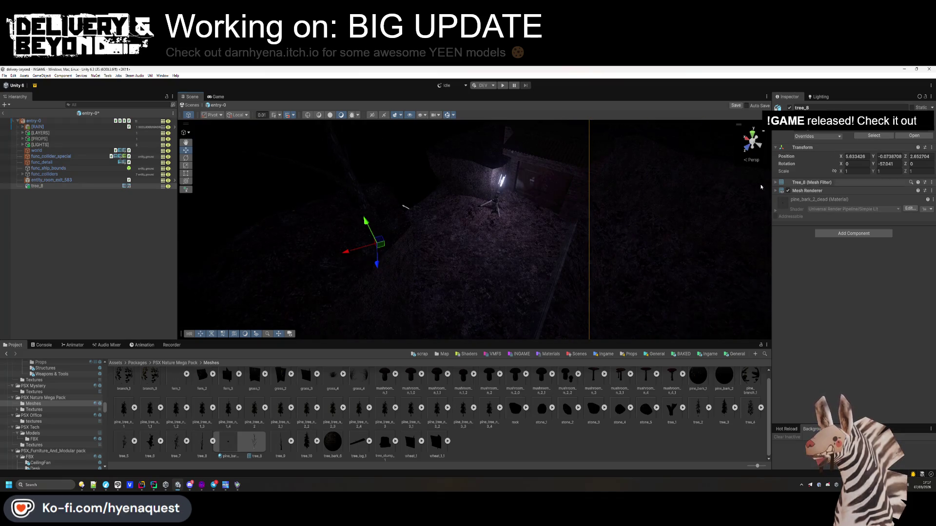
pyautogui.moveTo(371, 233)
pyautogui.mouseDown()
pyautogui.moveTo(420, 235)
pyautogui.moveTo(452, 210)
pyautogui.moveTo(445, 249)
pyautogui.moveTo(398, 272)
pyautogui.moveTo(299, 195)
pyautogui.moveTo(331, 202)
pyautogui.mouseUp()
pyautogui.click(397, 271)
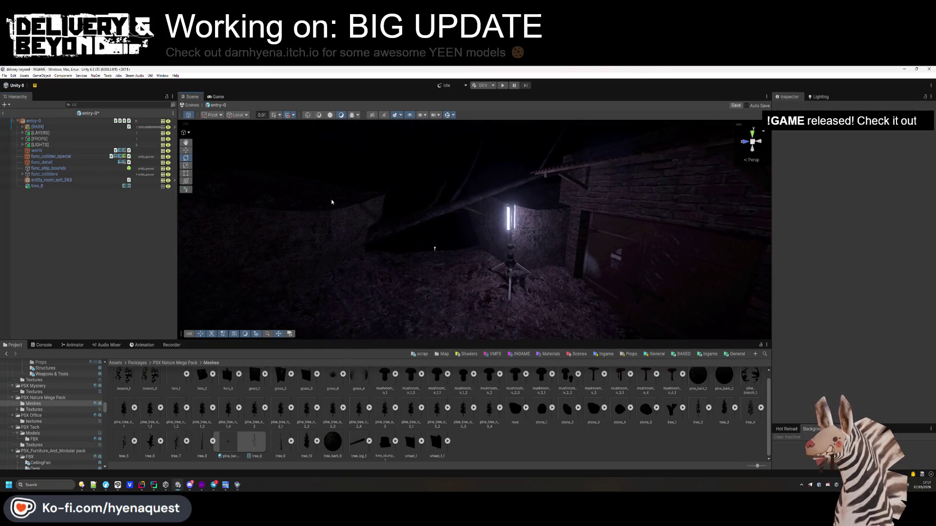
# Lean tree_8 across the trench at rotation Z 82.902, position 5.74, 1.22, 3.05
pyautogui.click(379, 238)
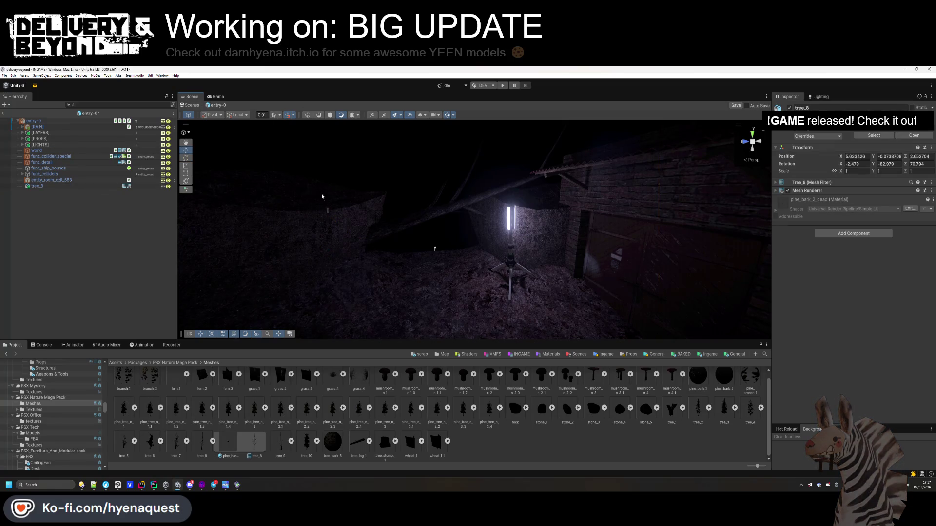
pyautogui.moveTo(332, 214); pyautogui.dragTo(315, 178)
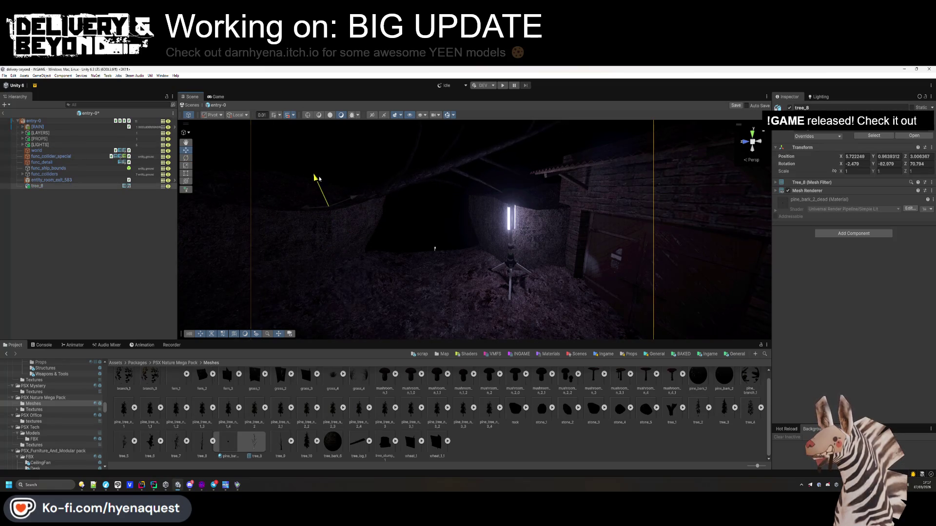
pyautogui.click(186, 158)
pyautogui.moveTo(358, 201); pyautogui.dragTo(364, 212)
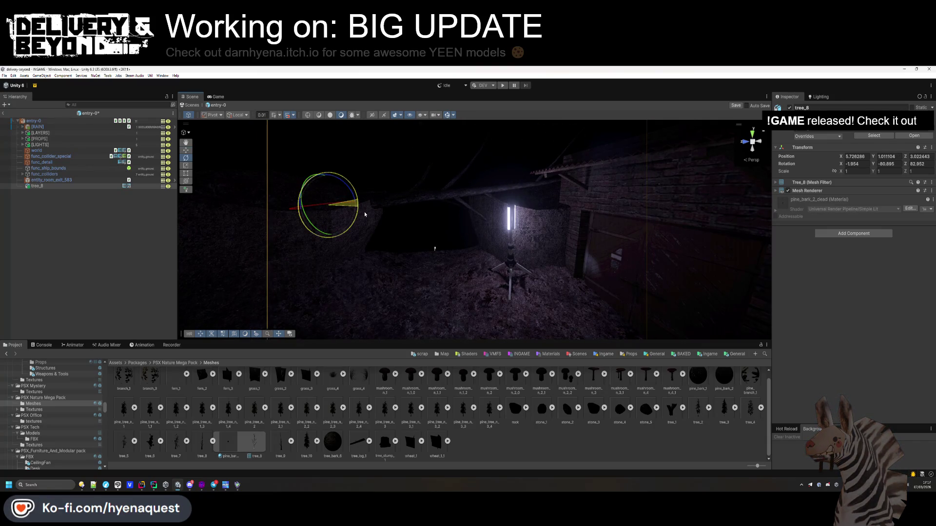
pyautogui.click(186, 150)
pyautogui.moveTo(321, 181); pyautogui.dragTo(319, 174)
pyautogui.moveTo(420, 259)
pyautogui.mouseDown()
pyautogui.moveTo(436, 226)
pyautogui.moveTo(425, 207)
pyautogui.moveTo(442, 242)
pyautogui.moveTo(472, 267)
pyautogui.mouseUp()
pyautogui.hotkey('ctrl', 'shift', 'a')
pyautogui.write('meshco')
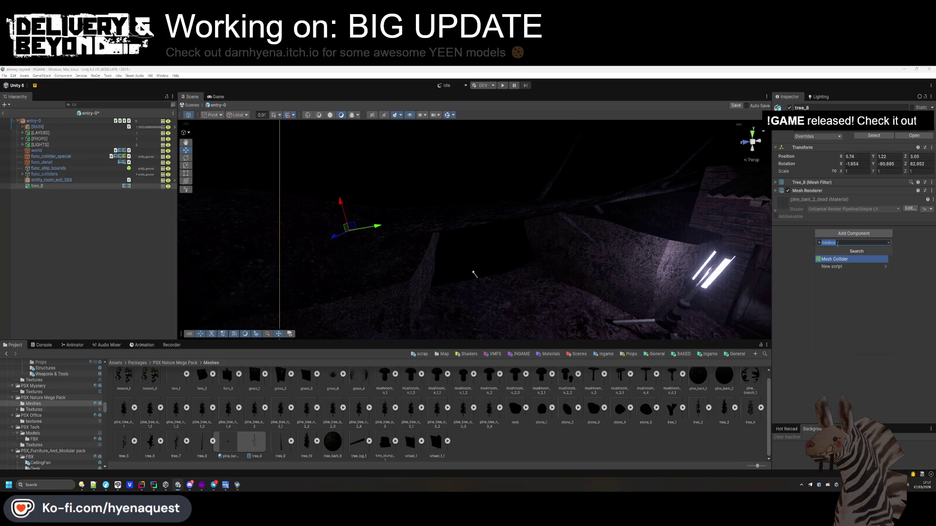
pyautogui.write('capsule')
# Add a Capsule Collider to tree_8, assign its layer, and set the radius to 0.21
pyautogui.press('Return')
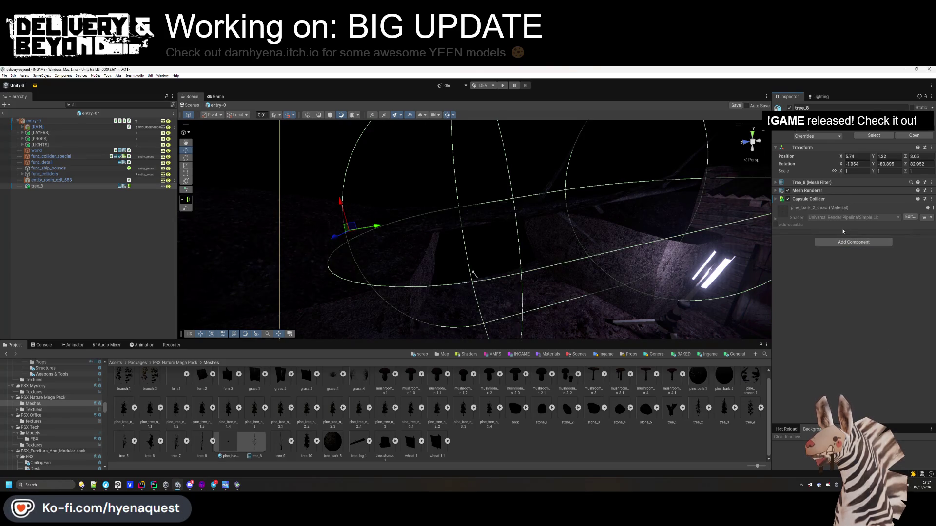
pyautogui.click(902, 115)
pyautogui.click(902, 183)
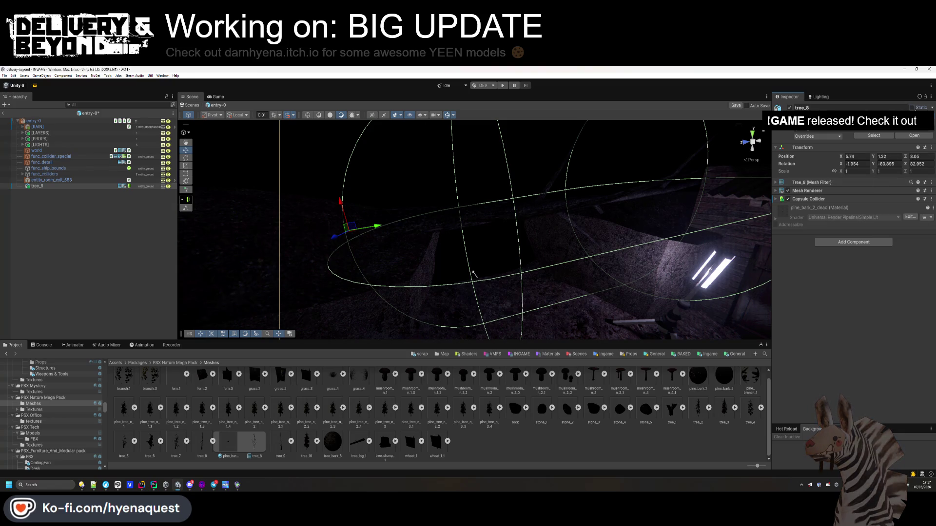
pyautogui.click(831, 202)
pyautogui.click(824, 249)
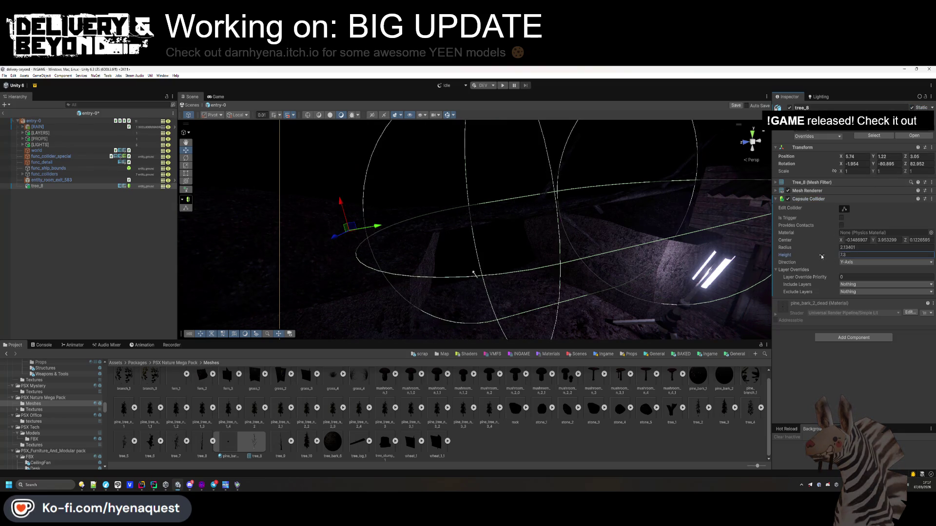
pyautogui.write('0.1')
pyautogui.press('BackSpace')
pyautogui.write('21')
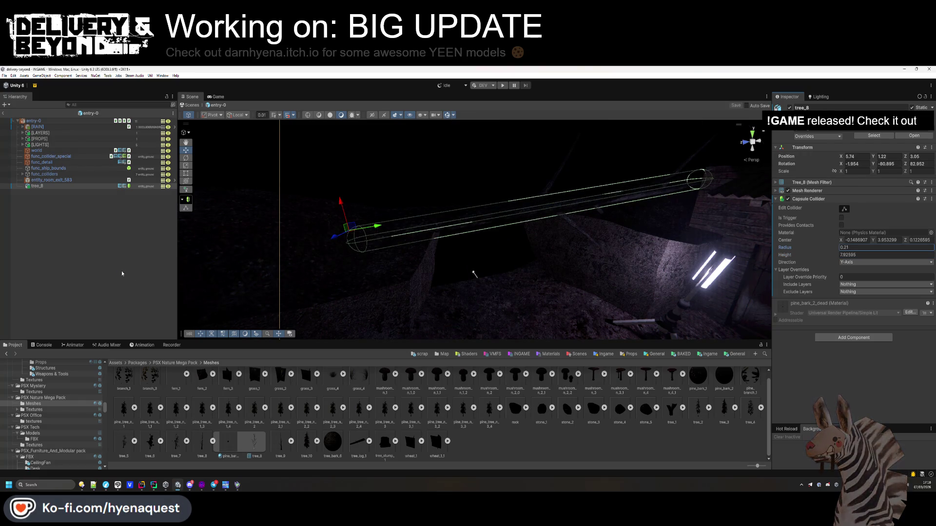
pyautogui.click(88, 252)
# Place tree_9 in the trench and tilt it to X 2.065, Y -26.138, Z 33.147
pyautogui.moveTo(341, 272)
pyautogui.mouseDown()
pyautogui.moveTo(437, 324)
pyautogui.moveTo(398, 344)
pyautogui.mouseUp()
pyautogui.moveTo(430, 241); pyautogui.dragTo(439, 264)
pyautogui.press('f')
pyautogui.moveTo(492, 274); pyautogui.dragTo(495, 257)
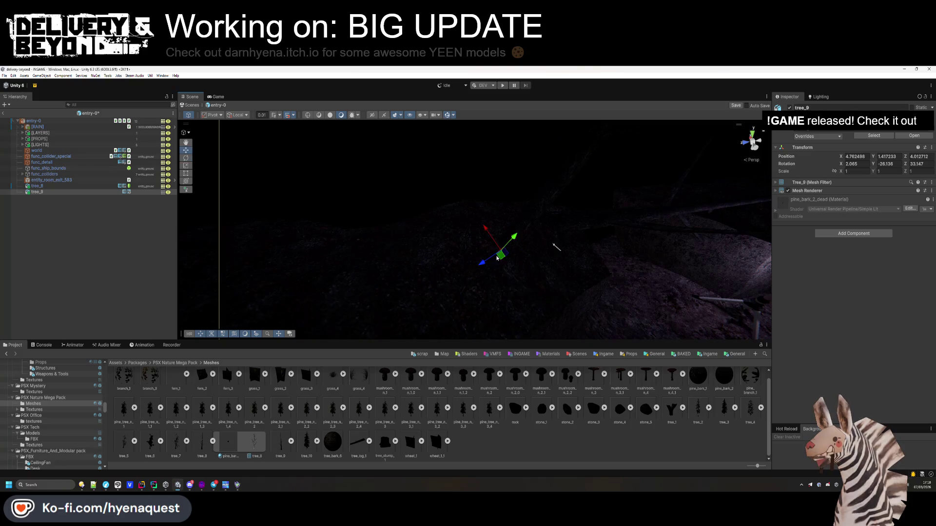
# Duplicate tree_9 and move and rotate the copy farther along the trench
pyautogui.press('f')
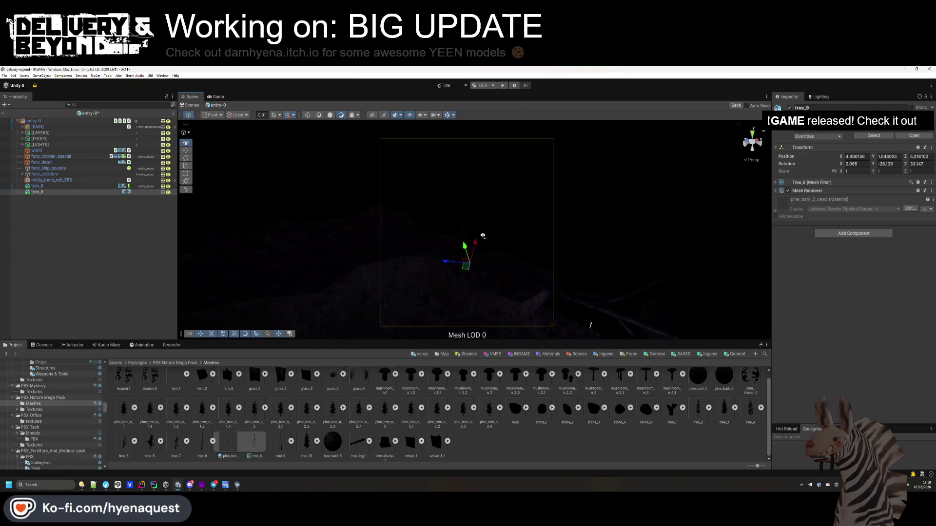
pyautogui.hotkey('ctrl', 'd')
pyautogui.moveTo(561, 244)
pyautogui.mouseDown()
pyautogui.moveTo(419, 248)
pyautogui.moveTo(456, 269)
pyautogui.moveTo(525, 246)
pyautogui.moveTo(511, 270)
pyautogui.mouseUp()
pyautogui.click(186, 157)
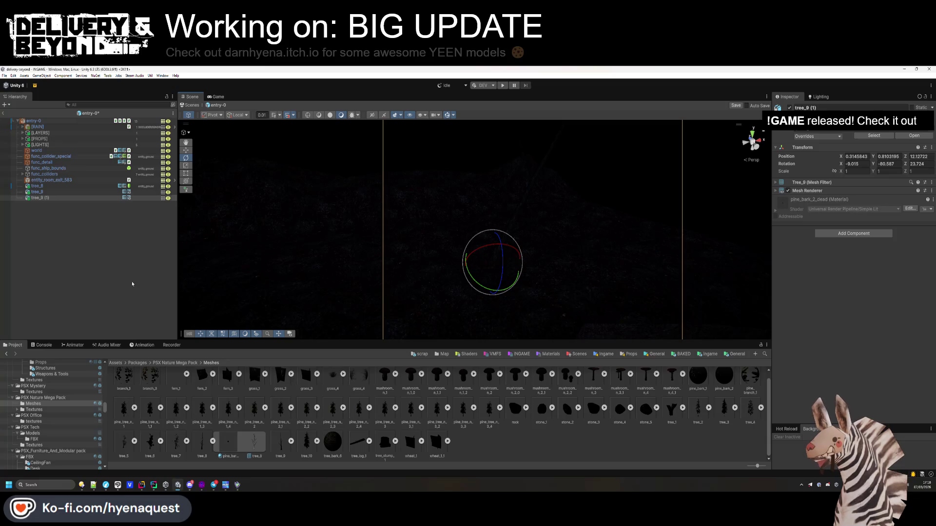
pyautogui.click(412, 202)
pyautogui.moveTo(412, 202)
pyautogui.mouseDown()
pyautogui.moveTo(487, 234)
pyautogui.moveTo(479, 222)
pyautogui.moveTo(323, 236)
pyautogui.mouseUp()
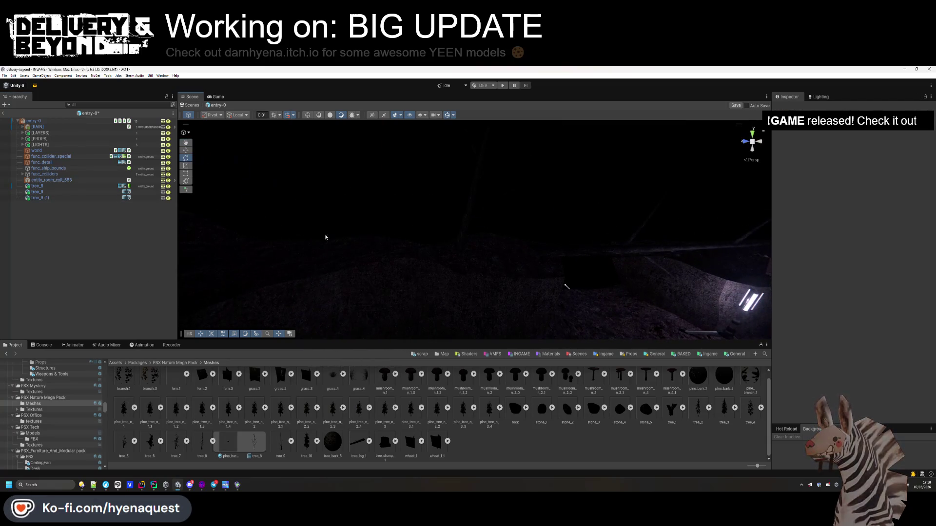
# Set tree_9's Capsule Collider radius to 0.25 and assign its layer
pyautogui.click(70, 192)
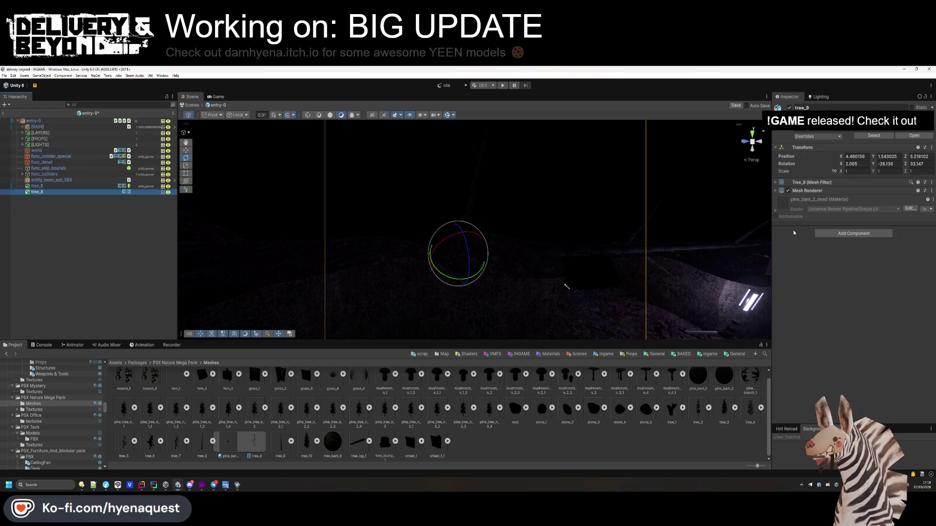
pyautogui.click(829, 254)
pyautogui.moveTo(832, 248); pyautogui.dragTo(819, 248)
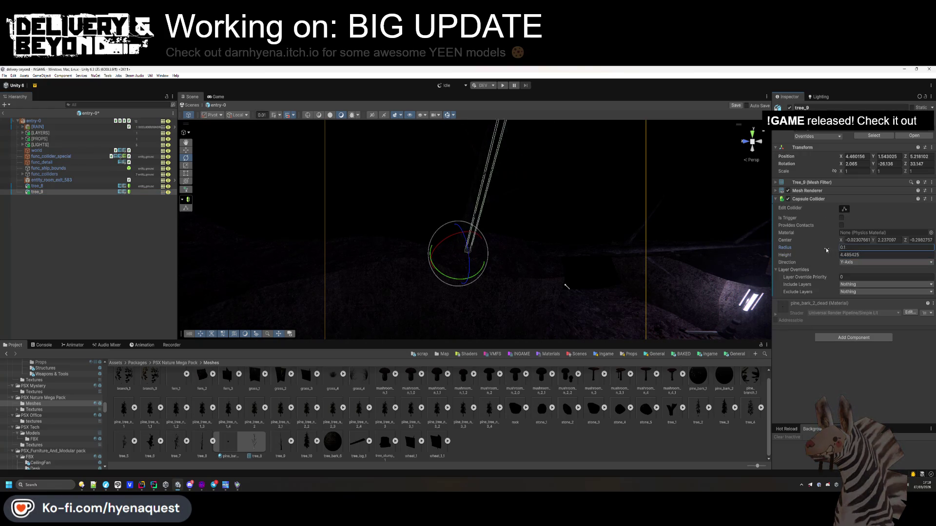
pyautogui.click(900, 117)
pyautogui.click(899, 157)
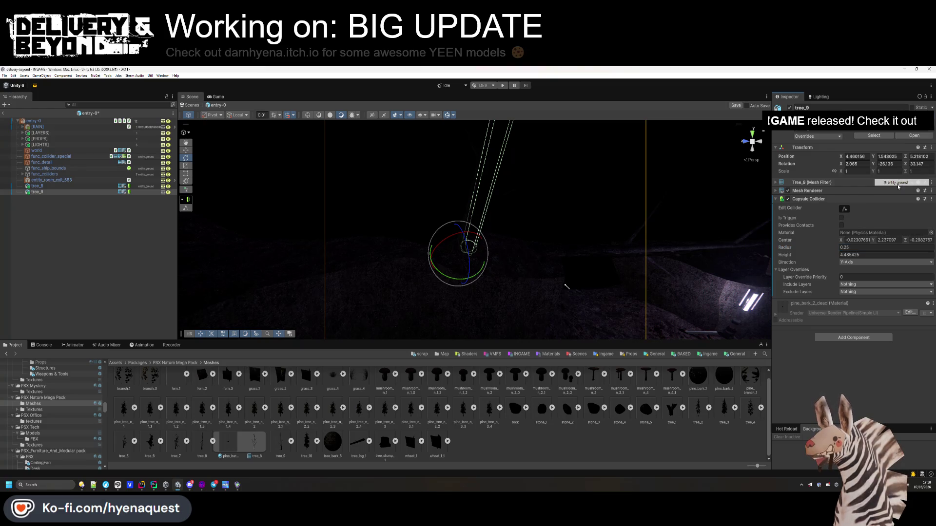
# Drop the stone_1 rock into the trench
pyautogui.click(334, 118)
pyautogui.click(110, 267)
pyautogui.moveTo(314, 236)
pyautogui.mouseDown()
pyautogui.moveTo(289, 306)
pyautogui.moveTo(468, 297)
pyautogui.mouseUp()
pyautogui.moveTo(515, 408)
pyautogui.mouseDown()
pyautogui.moveTo(372, 244)
pyautogui.moveTo(369, 259)
pyautogui.mouseUp()
# Enlarge the stone_1 rock and move it to X 5.307, Y -0.825, Z 8.85
pyautogui.moveTo(332, 441); pyautogui.dragTo(384, 242)
pyautogui.hotkey('ctrl', 'z')
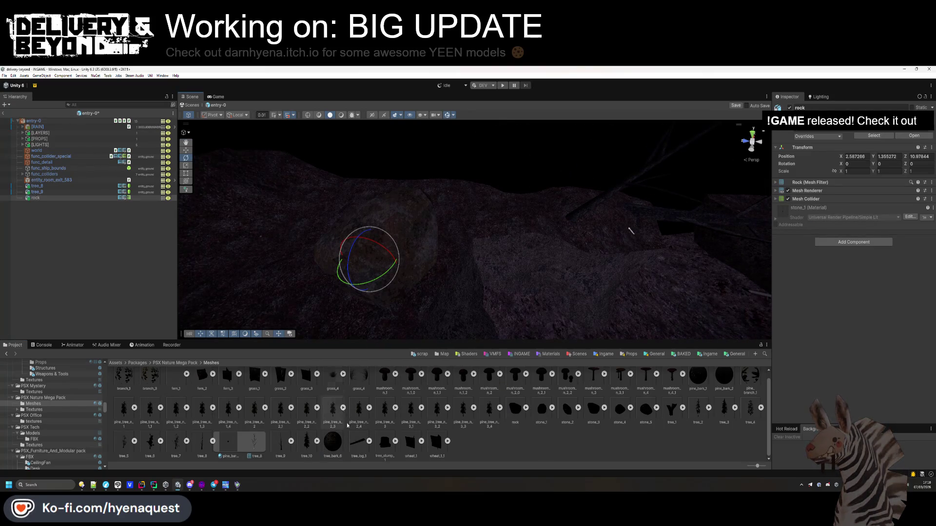
pyautogui.moveTo(841, 171)
pyautogui.mouseDown()
pyautogui.moveTo(877, 171)
pyautogui.moveTo(850, 172)
pyautogui.moveTo(862, 171)
pyautogui.mouseUp()
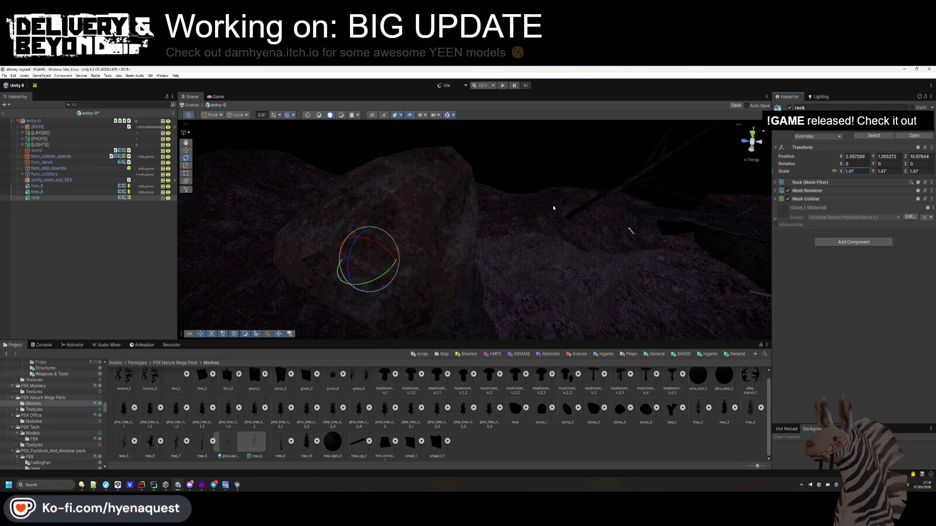
pyautogui.press('w')
pyautogui.click(360, 263)
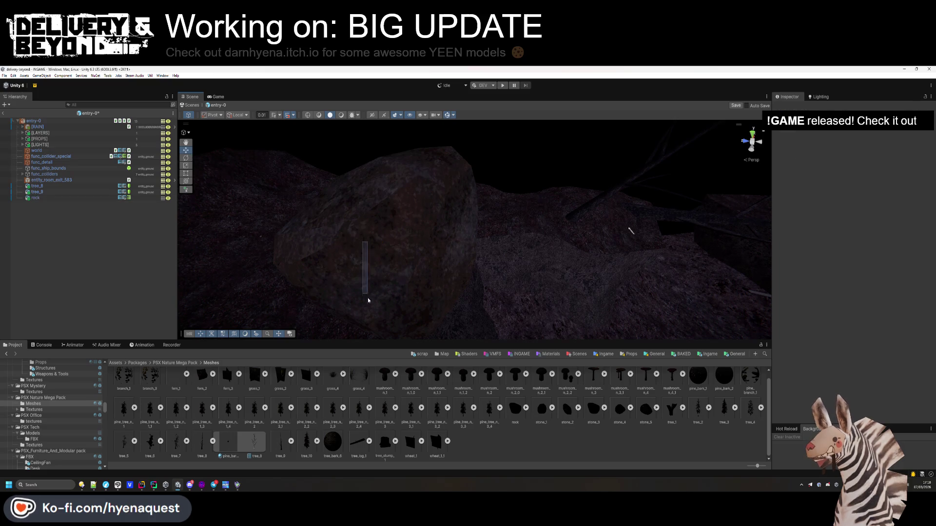
pyautogui.click(360, 263)
pyautogui.moveTo(360, 263)
pyautogui.mouseDown()
pyautogui.moveTo(377, 308)
pyautogui.moveTo(496, 319)
pyautogui.moveTo(434, 244)
pyautogui.moveTo(445, 261)
pyautogui.mouseUp()
pyautogui.press('f')
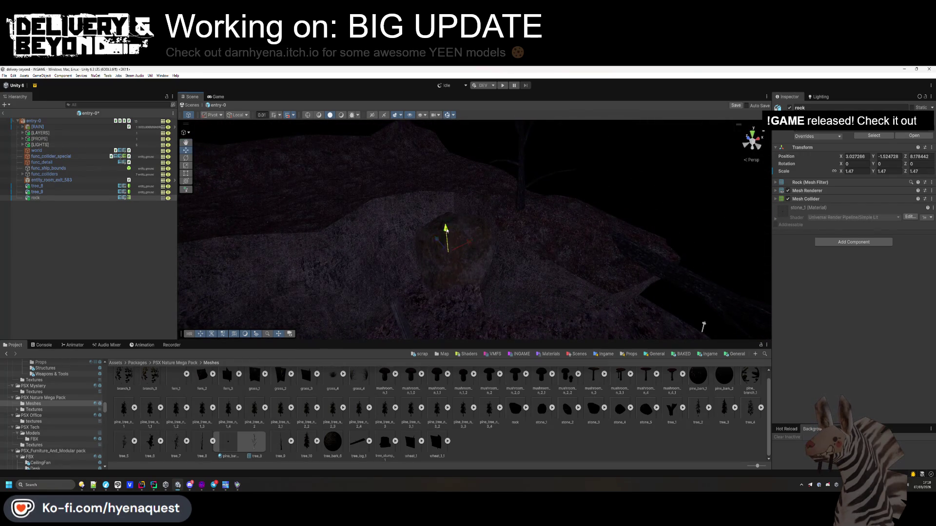
pyautogui.moveTo(450, 221); pyautogui.dragTo(450, 213)
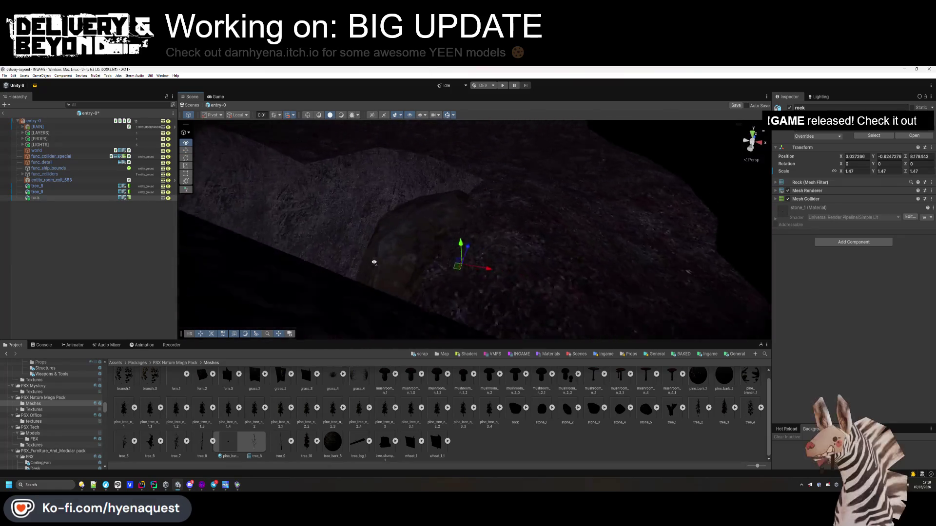
pyautogui.moveTo(478, 272)
pyautogui.mouseDown()
pyautogui.moveTo(491, 251)
pyautogui.moveTo(517, 279)
pyautogui.mouseUp()
pyautogui.moveTo(470, 217); pyautogui.dragTo(475, 229)
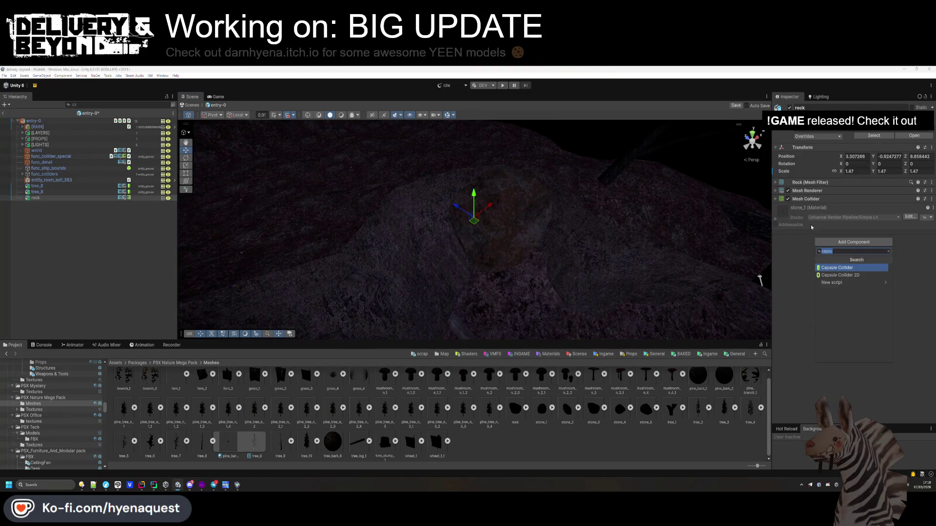
# Make the rock's Mesh Collider convex and mark the rock as static
pyautogui.click(809, 199)
pyautogui.click(840, 208)
pyautogui.click(806, 199)
pyautogui.click(931, 107)
pyautogui.click(892, 141)
pyautogui.click(126, 254)
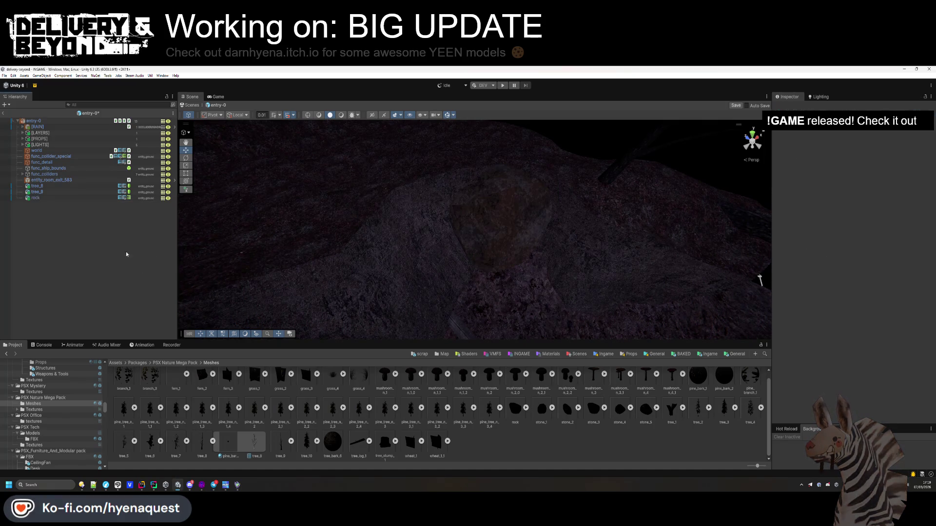
pyautogui.click(332, 441)
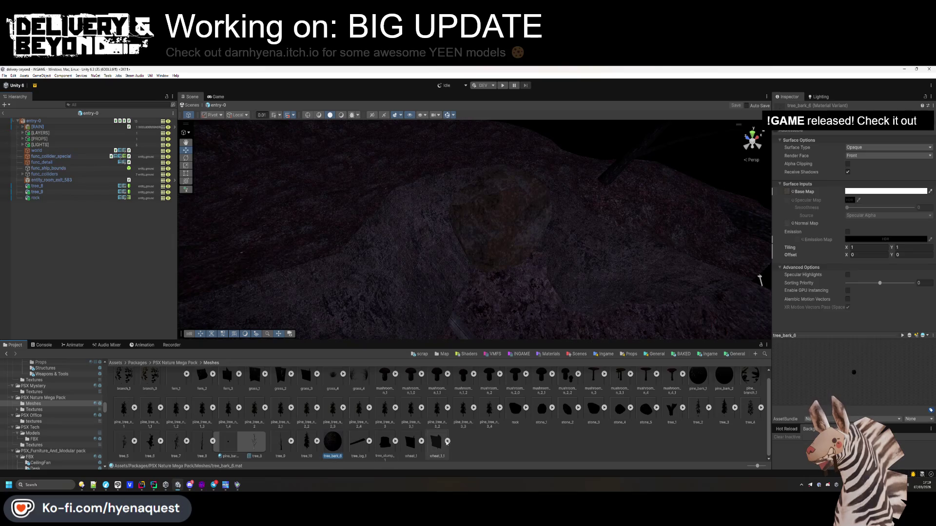
# Duplicate the tree_bark_6 material and name the copy ROCK_TRENCHES
pyautogui.hotkey('ctrl', 'd')
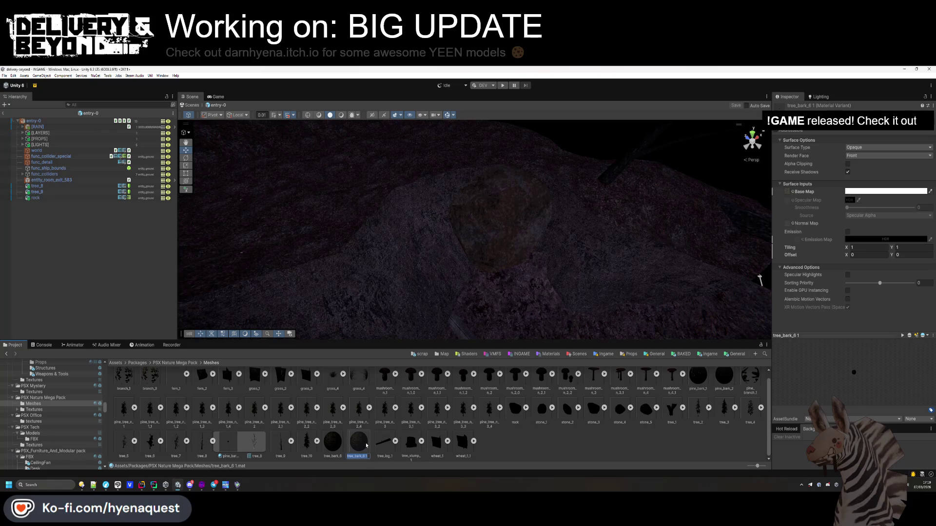
pyautogui.write('ROCK_W')
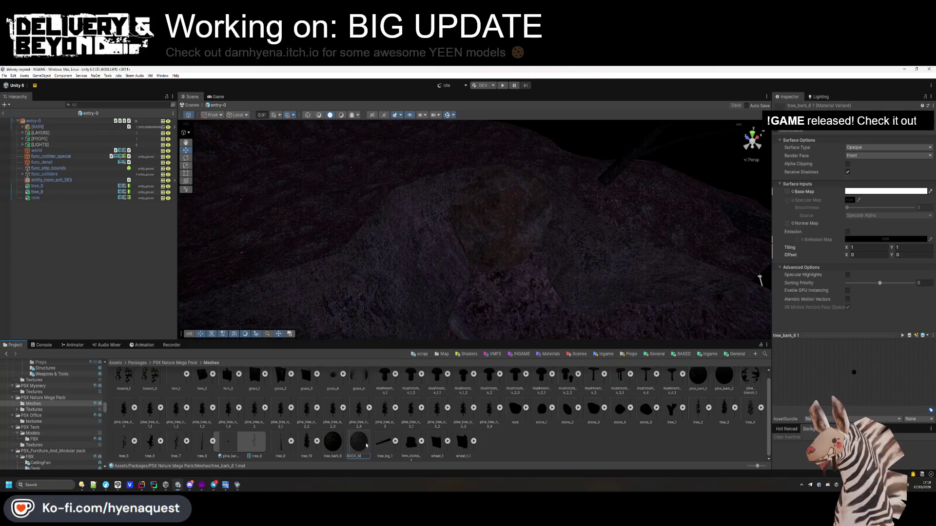
pyautogui.press('BackSpace')
pyautogui.write('NCHES')
pyautogui.press('Return')
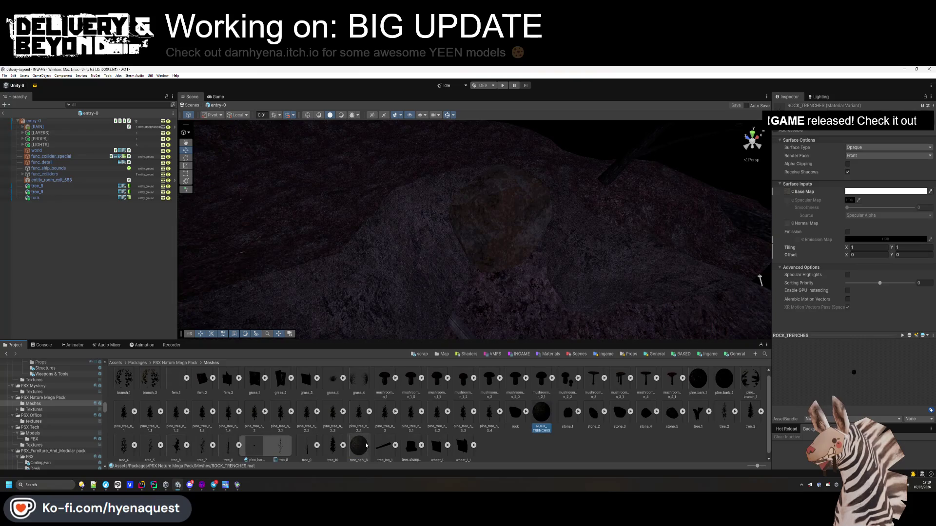
# Show the Assets/Templates/Ingame/Map/Trenches folder in the Project window
pyautogui.click(706, 354)
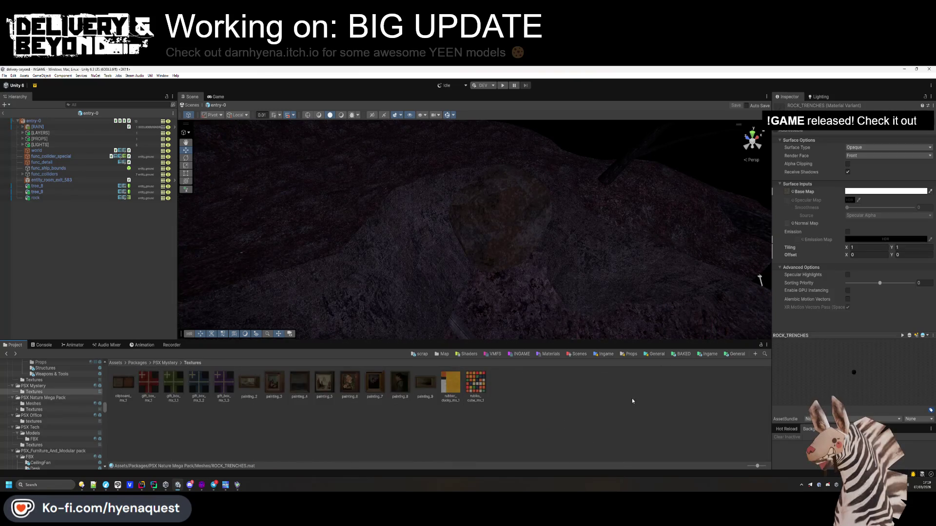
pyautogui.doubleClick(224, 383)
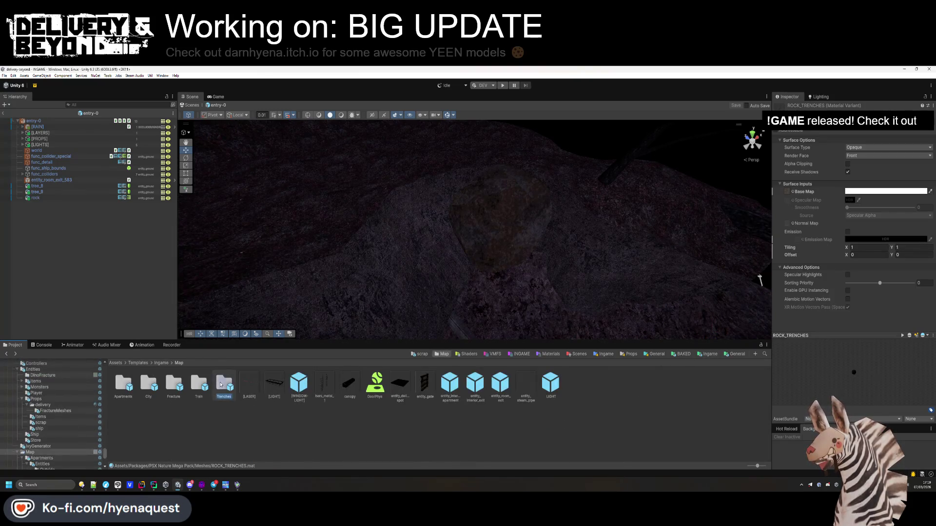
pyautogui.doubleClick(223, 384)
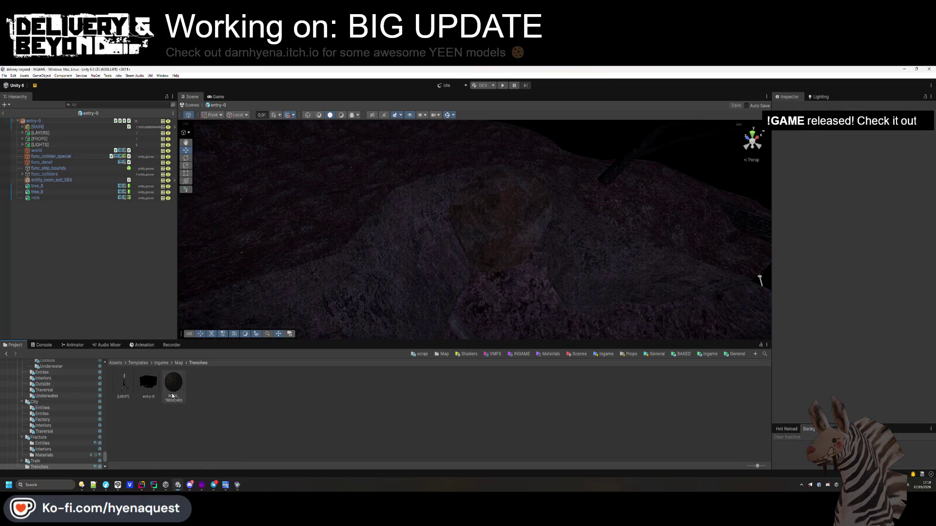
pyautogui.click(203, 485)
# Inspect the textures on a dirt terrain face and a concrete wall face
pyautogui.hotkey('shift', 'a')
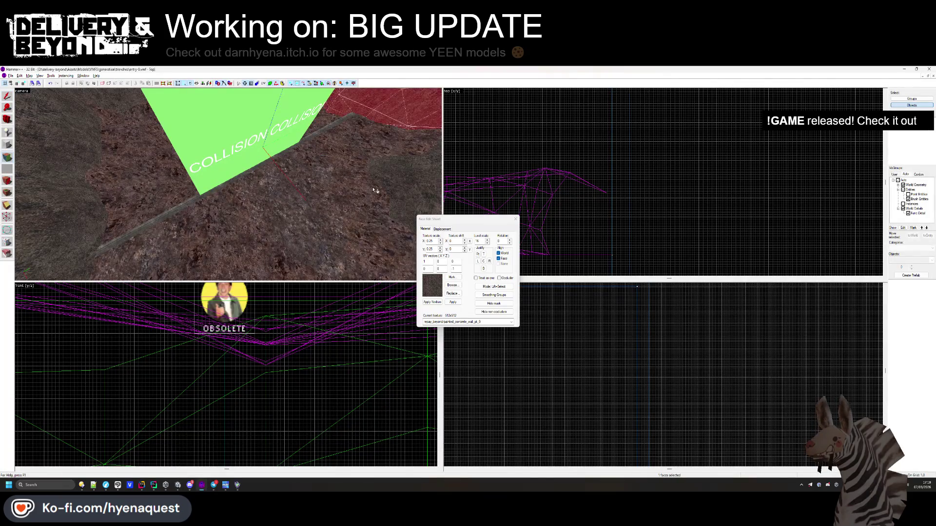
pyautogui.moveTo(375, 191); pyautogui.dragTo(229, 188)
pyautogui.click(308, 122)
pyautogui.moveTo(308, 122)
pyautogui.mouseDown()
pyautogui.moveTo(200, 146)
pyautogui.moveTo(161, 180)
pyautogui.moveTo(127, 187)
pyautogui.moveTo(135, 181)
pyautogui.moveTo(165, 195)
pyautogui.moveTo(302, 179)
pyautogui.moveTo(131, 174)
pyautogui.moveTo(139, 156)
pyautogui.mouseUp()
pyautogui.click(161, 180)
pyautogui.click(515, 219)
# Select the trench displacement faces and compare the trench against the Unity scene
pyautogui.hotkey('shift', 'a')
pyautogui.click(319, 199)
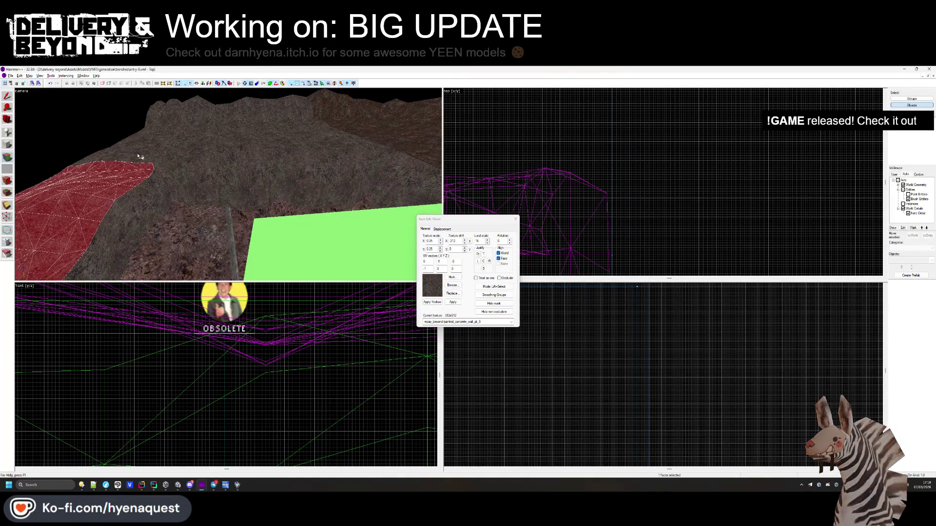
pyautogui.click(395, 151)
pyautogui.moveTo(428, 158); pyautogui.dragTo(300, 178)
pyautogui.click(516, 219)
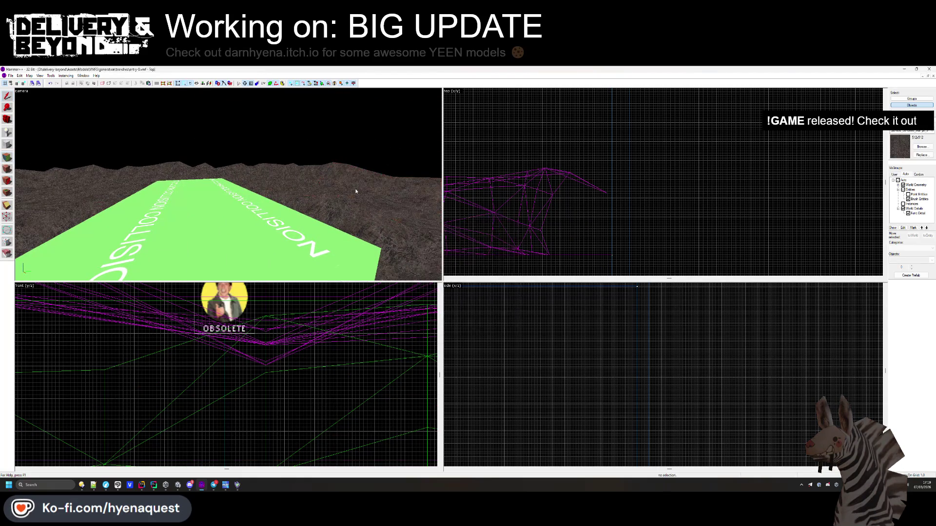
pyautogui.hotkey('alt', 'Tab')
pyautogui.moveTo(382, 236)
pyautogui.mouseDown()
pyautogui.moveTo(522, 224)
pyautogui.moveTo(501, 241)
pyautogui.moveTo(455, 226)
pyautogui.mouseUp()
pyautogui.hotkey('alt', 'Tab')
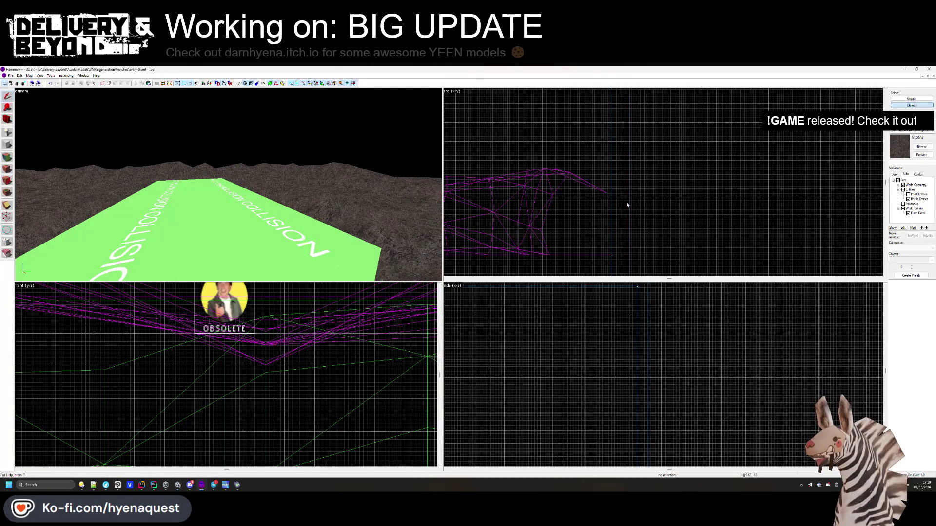
# Load the red-marked terrain displacement face into the Face Edit Sheet and browse textures
pyautogui.click(921, 155)
pyautogui.press('Escape')
pyautogui.hotkey('shift', 'a')
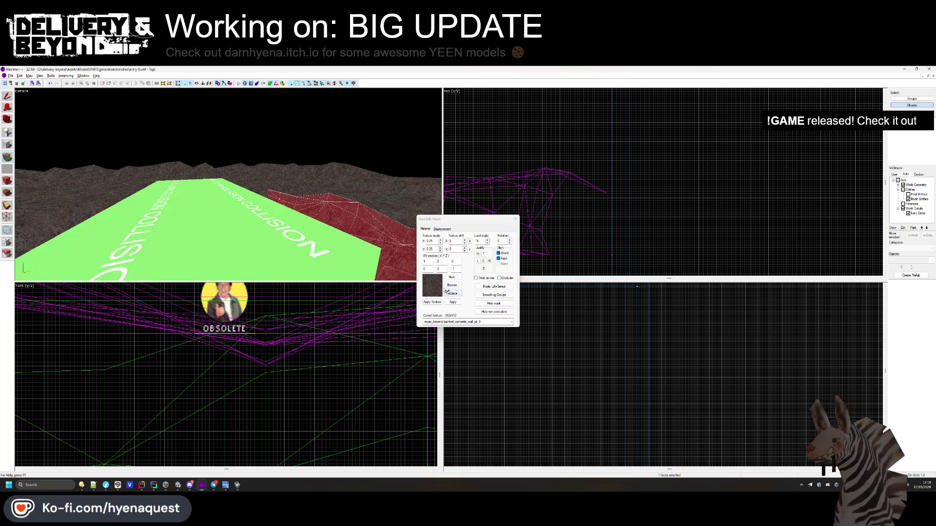
pyautogui.moveTo(351, 224); pyautogui.dragTo(384, 244)
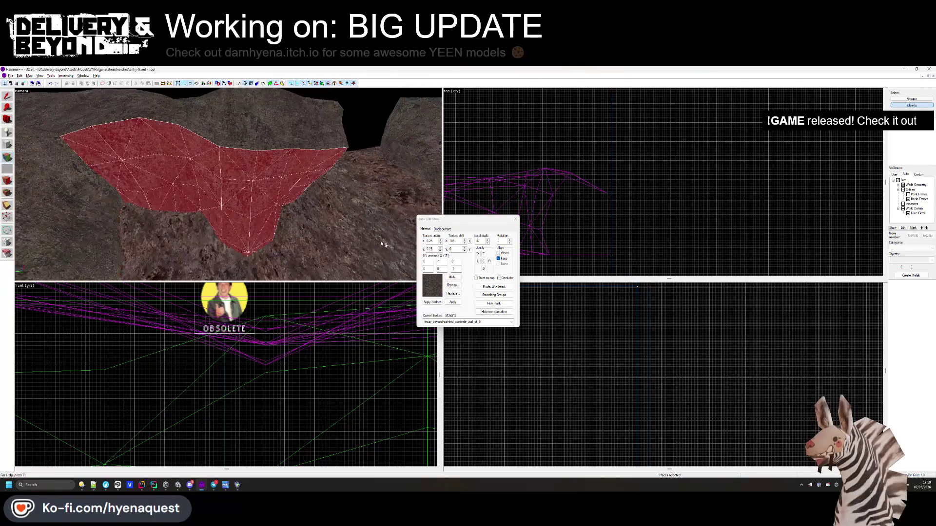
pyautogui.click(449, 286)
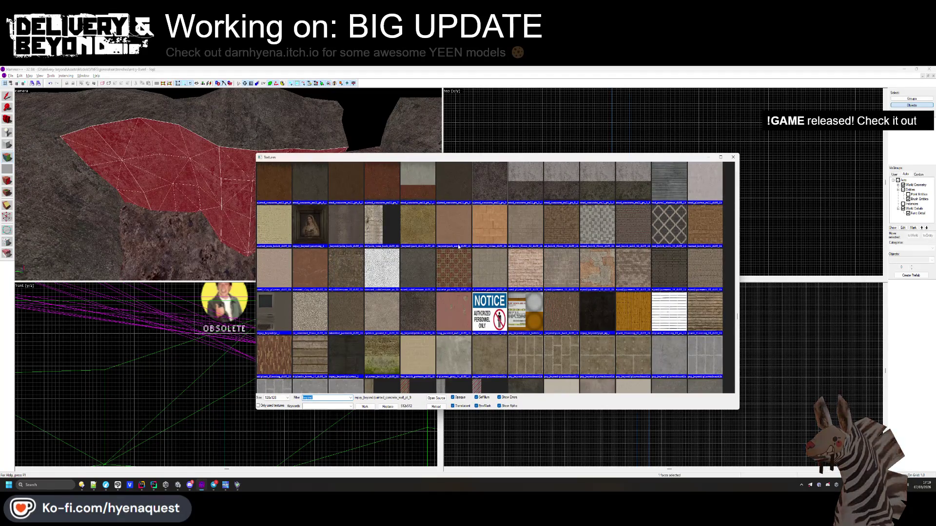
# Apply brown_mud_02_diff_1k to the trench displacement face and compare in Unity
pyautogui.scroll(-20, 433, 324)
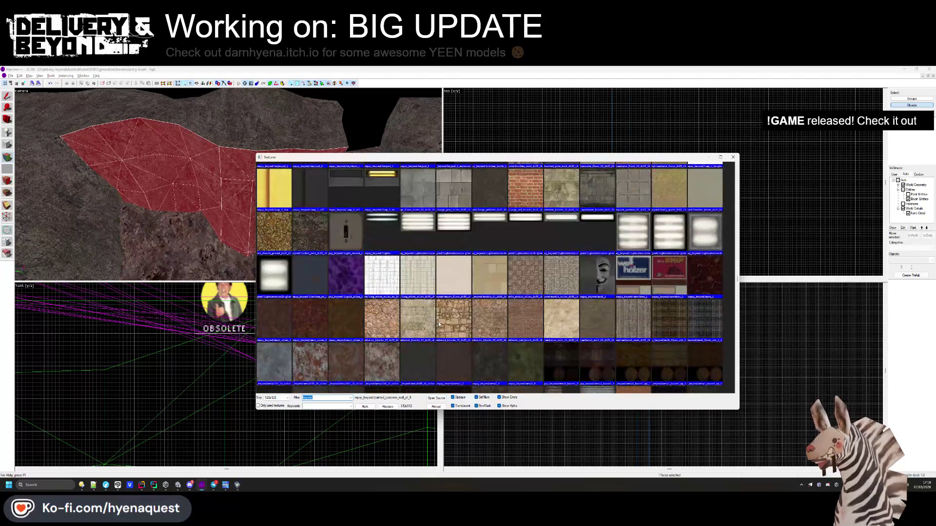
pyautogui.scroll(15, 440, 322)
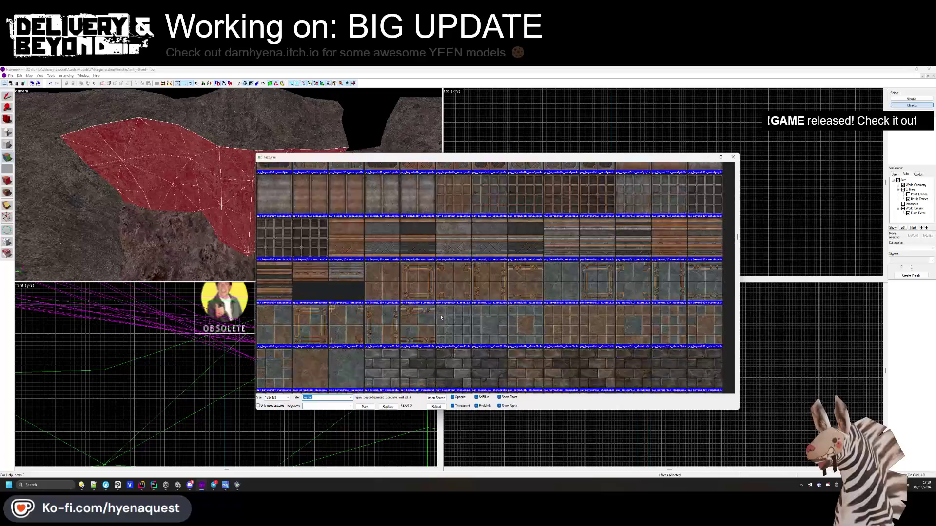
pyautogui.scroll(5, 442, 314)
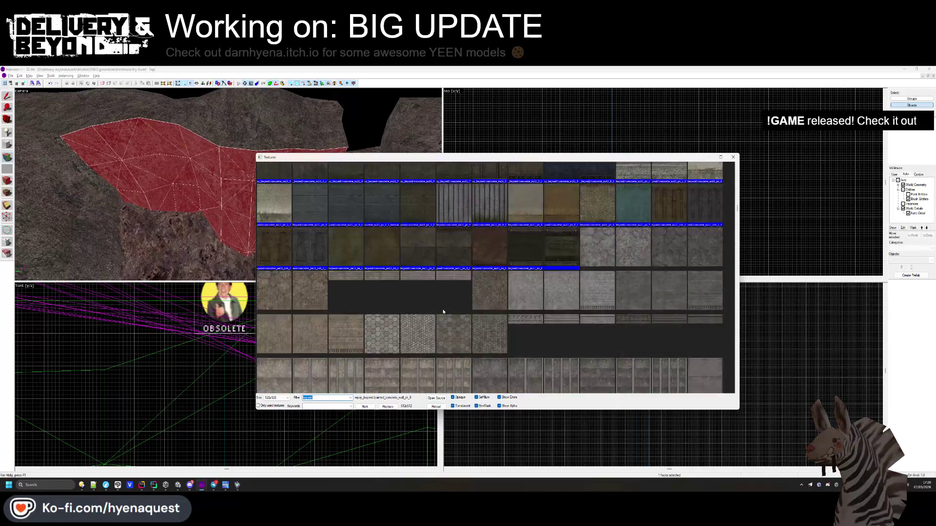
pyautogui.scroll(8, 444, 314)
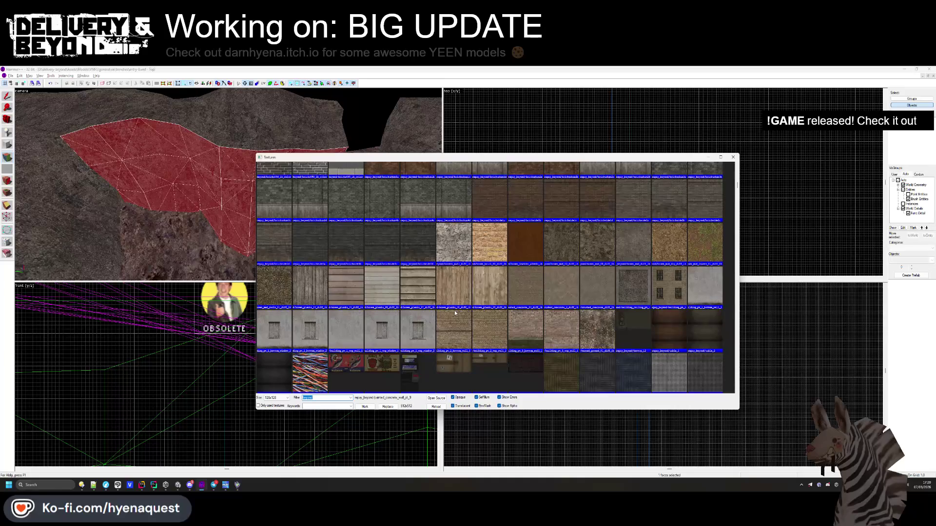
pyautogui.doubleClick(584, 359)
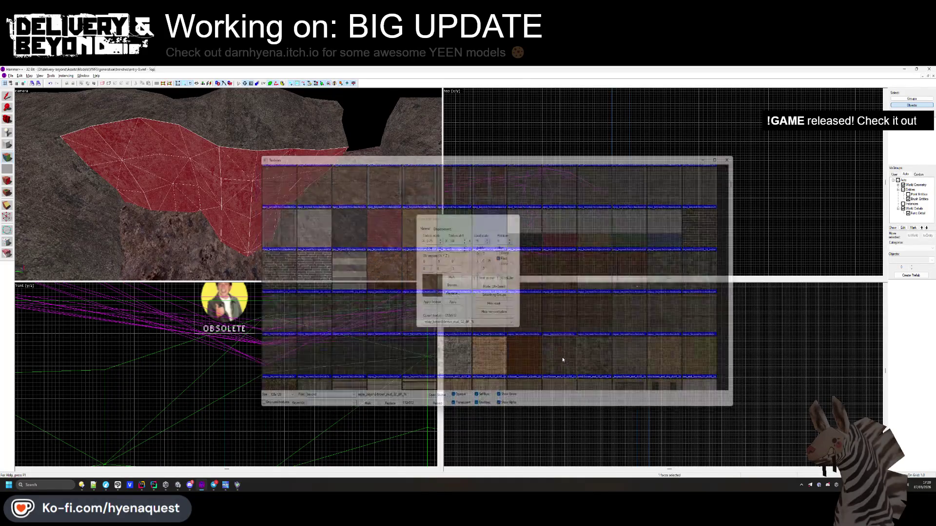
pyautogui.hotkey('alt', 'Tab')
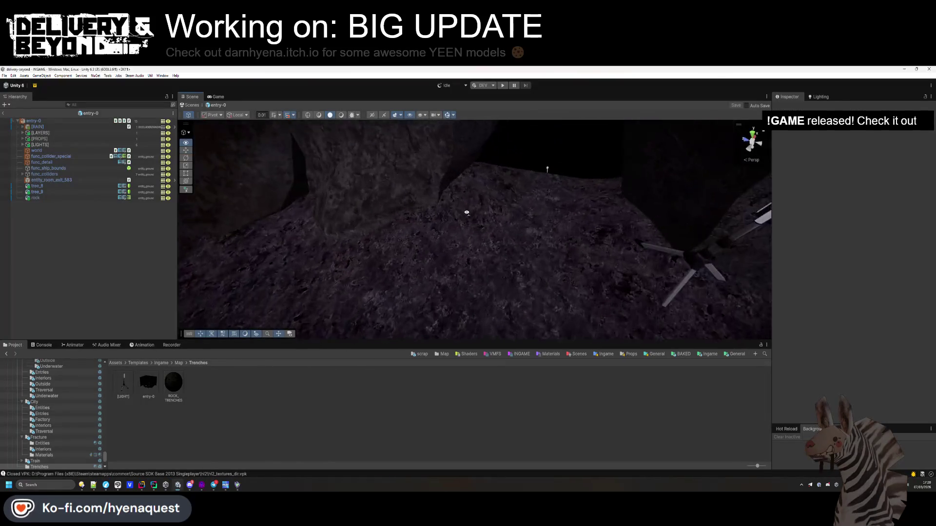
pyautogui.hotkey('alt', 'Tab')
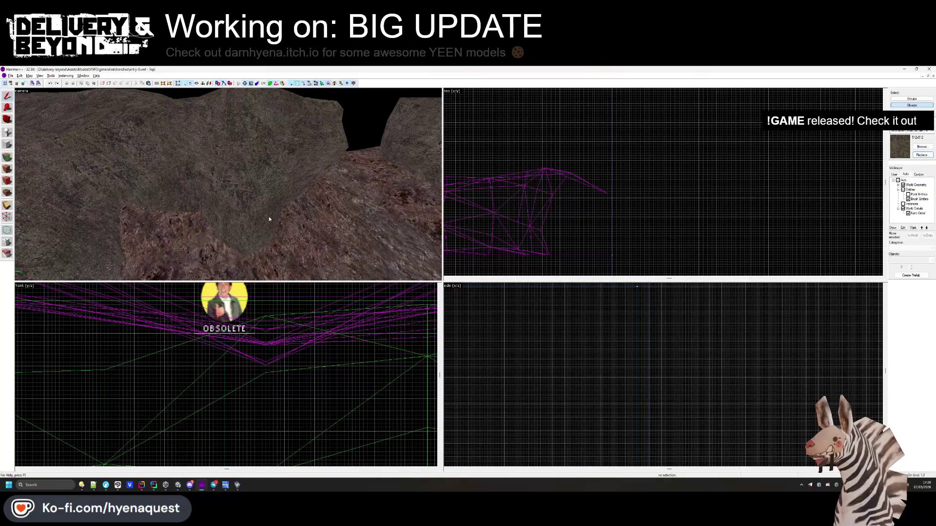
# Replace it with the repay_beyond/dirt_4 texture
pyautogui.click(8, 168)
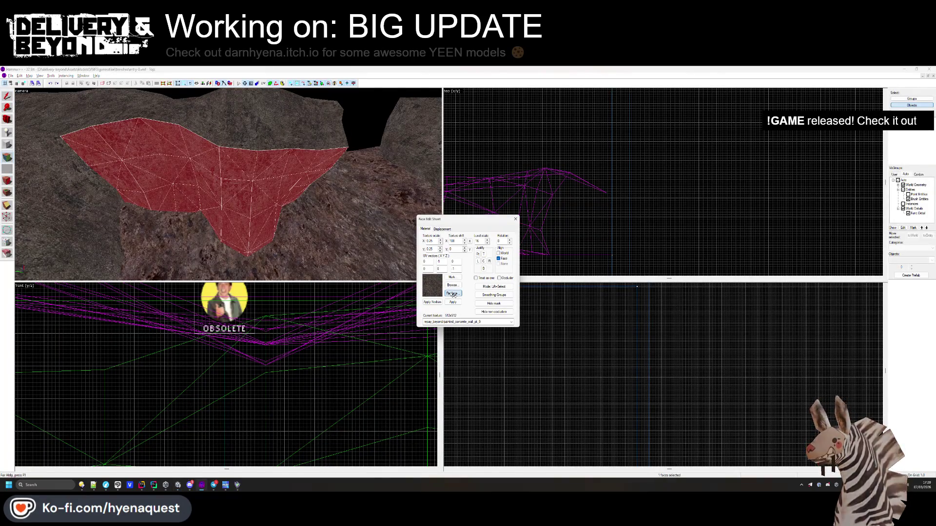
pyautogui.click(429, 291)
pyautogui.scroll(20, 496, 280)
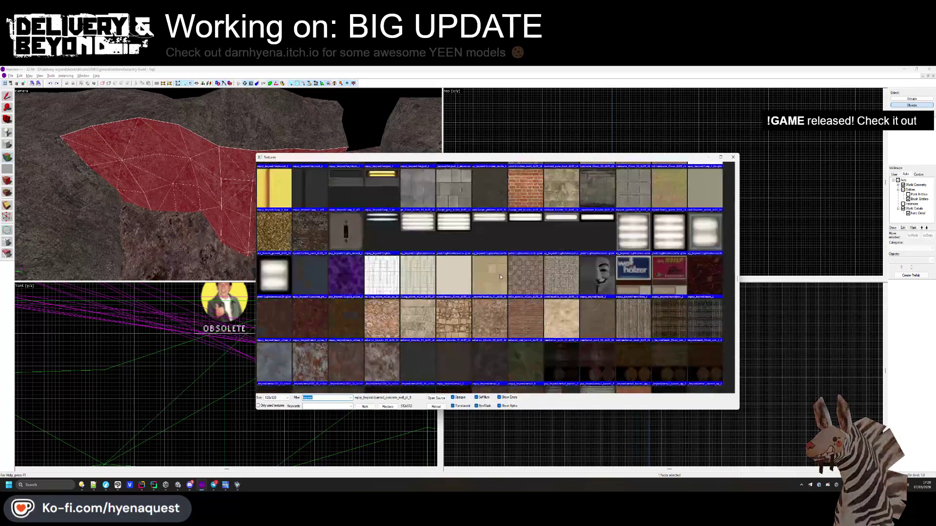
pyautogui.scroll(10, 496, 280)
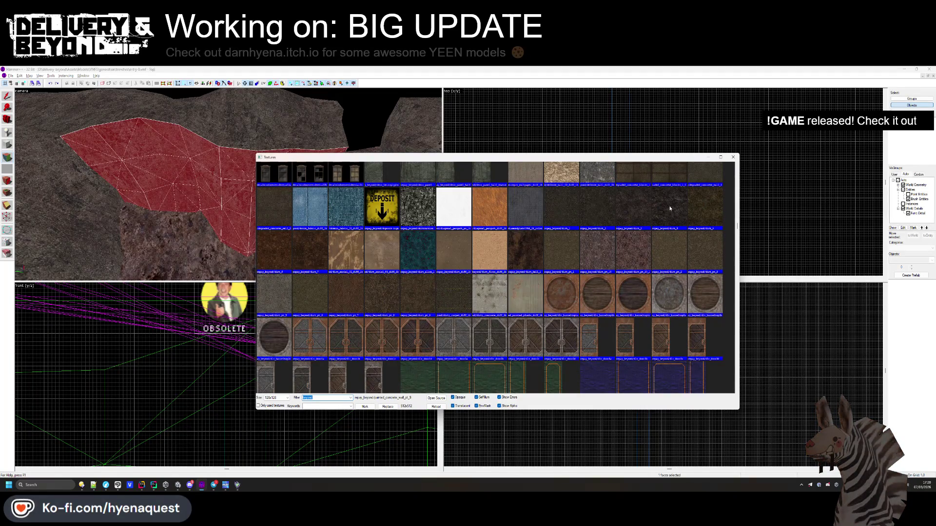
pyautogui.doubleClick(669, 209)
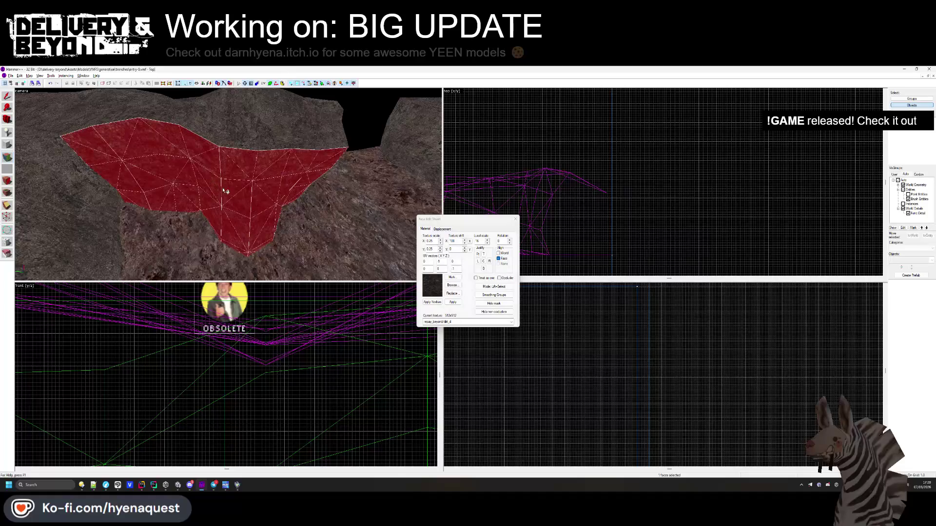
# Paint dirt_4 onto the neighbouring trench face and compare it with Unity
pyautogui.click(479, 302)
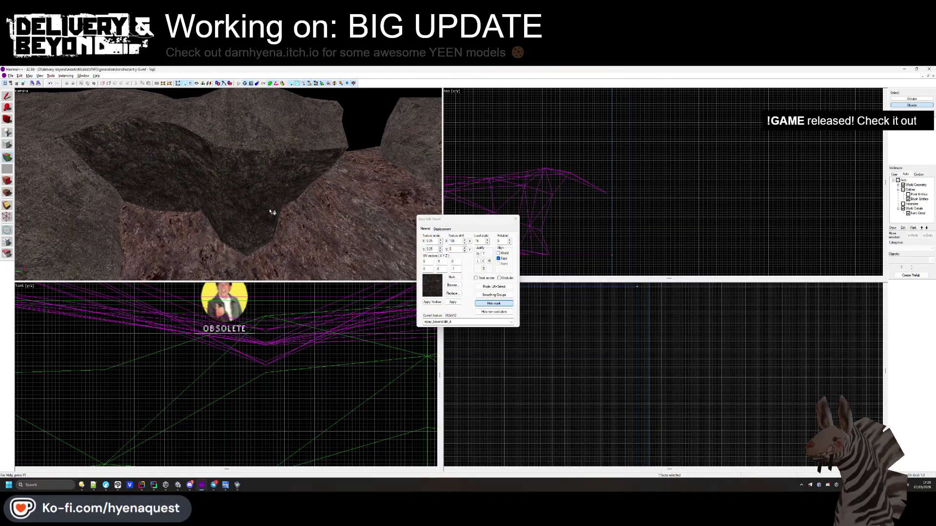
pyautogui.rightClick(71, 199)
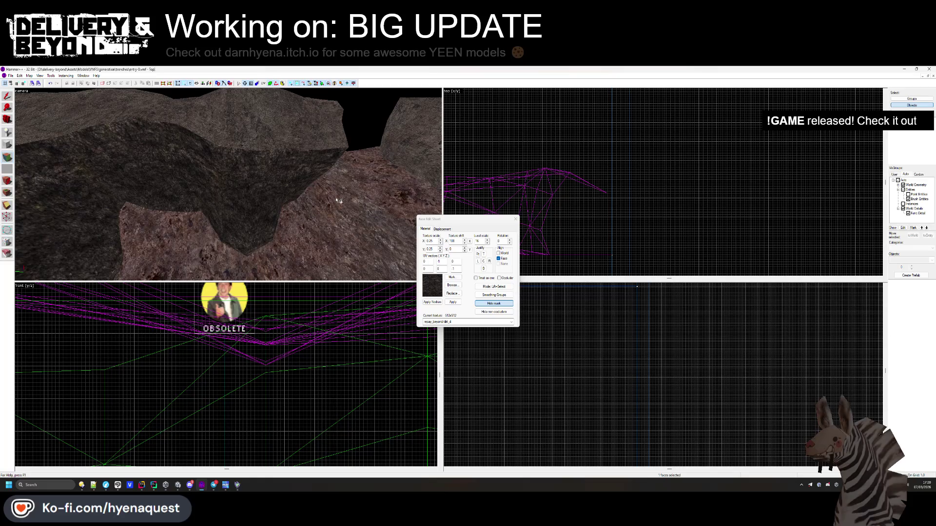
pyautogui.hotkey('alt', 'Tab')
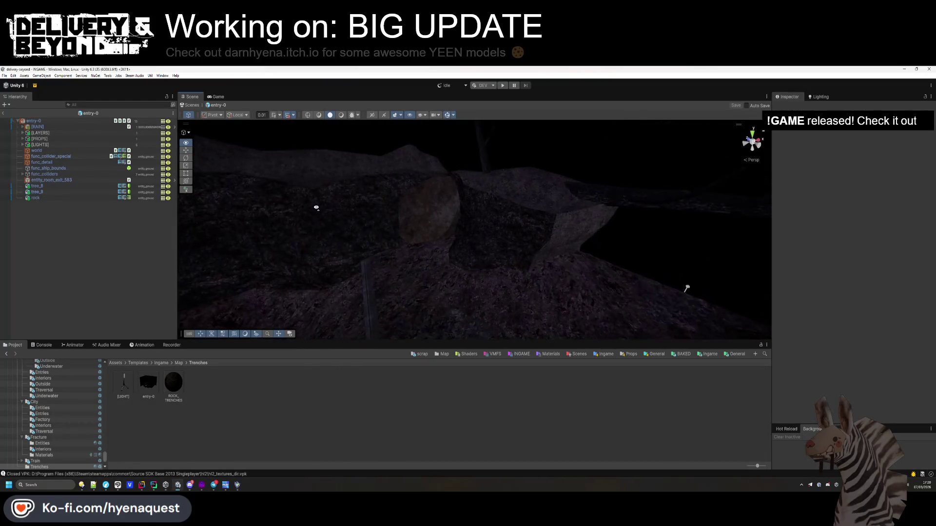
pyautogui.hotkey('alt', 'Tab')
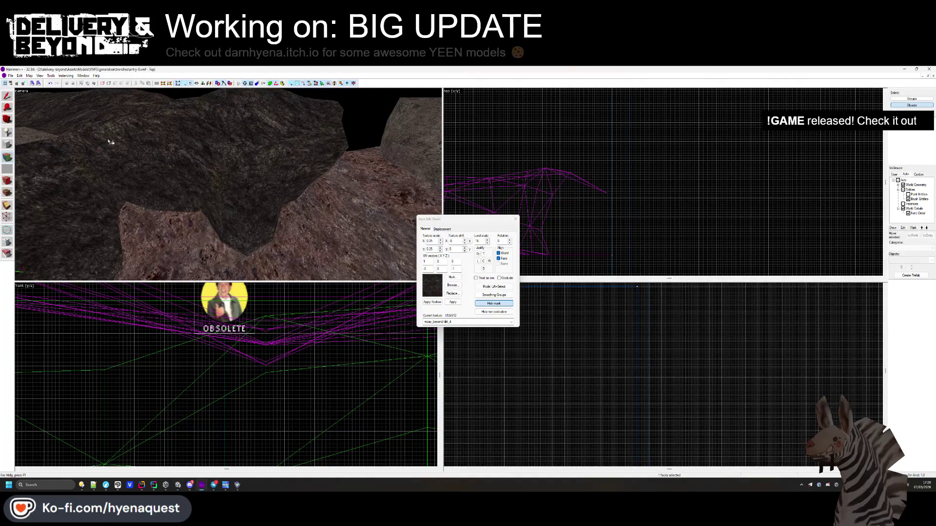
pyautogui.hotkey('alt', 'Tab')
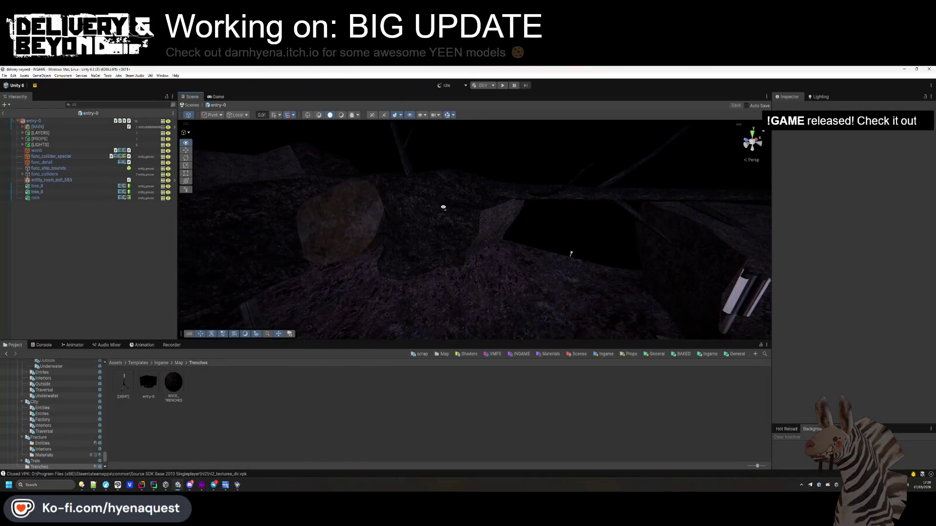
pyautogui.hotkey('alt', 'Tab')
# Select the right rock wall face of the trench for editing
pyautogui.click(242, 209)
pyautogui.press('w')
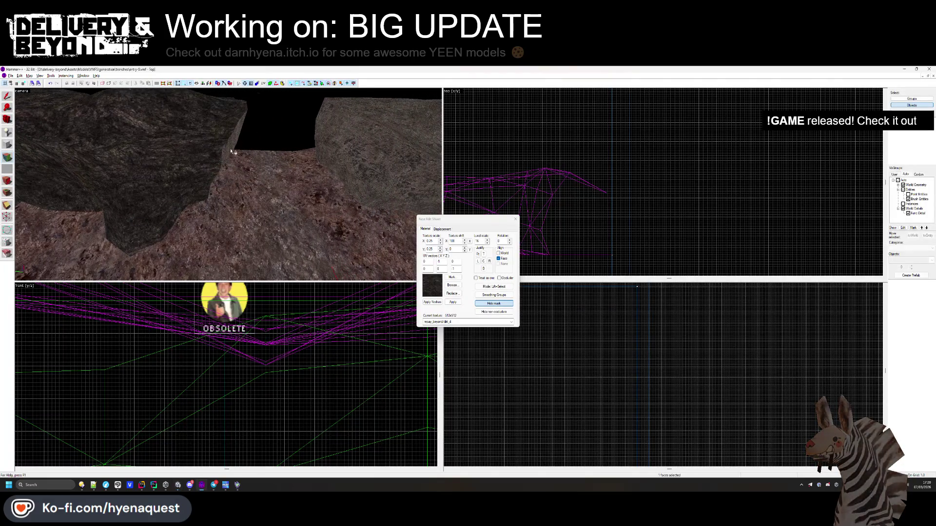
pyautogui.click(370, 178)
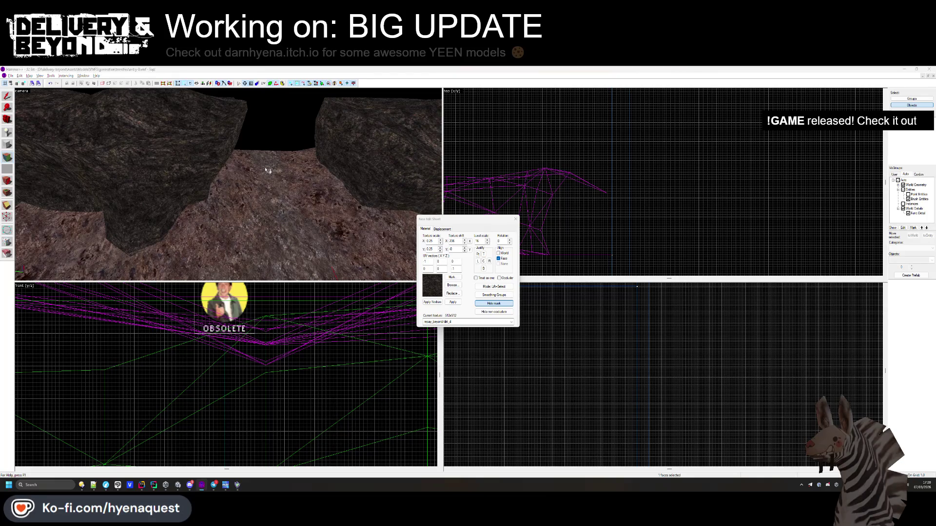
pyautogui.hotkey('alt', 'Tab')
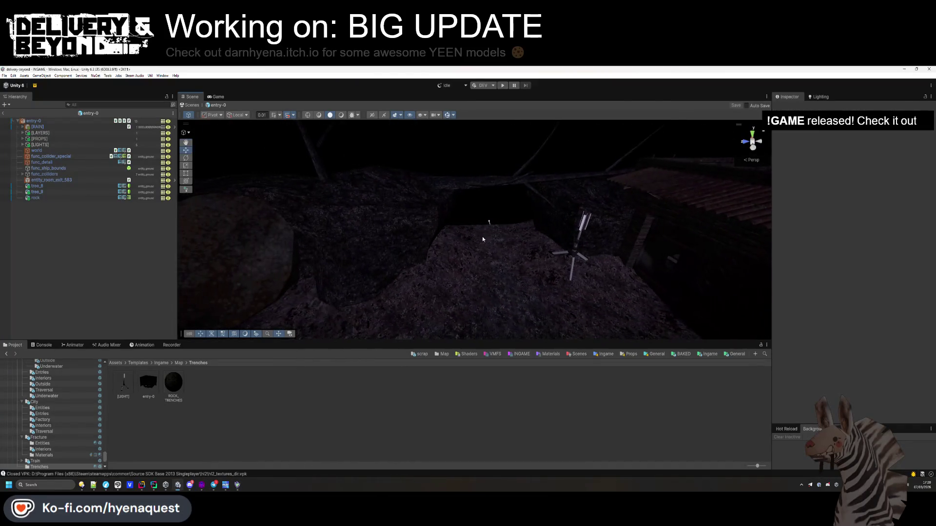
pyautogui.hotkey('alt', 'Tab')
# Compare the left rock face in Hammer++ with the Unity trench scene
pyautogui.moveTo(247, 217); pyautogui.dragTo(239, 193)
pyautogui.hotkey('alt', 'Tab')
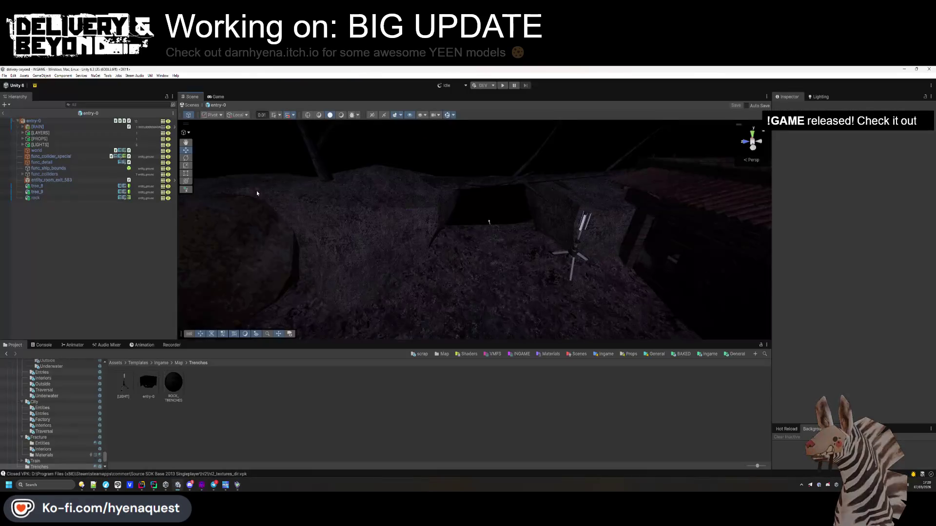
pyautogui.hotkey('alt', 'Tab')
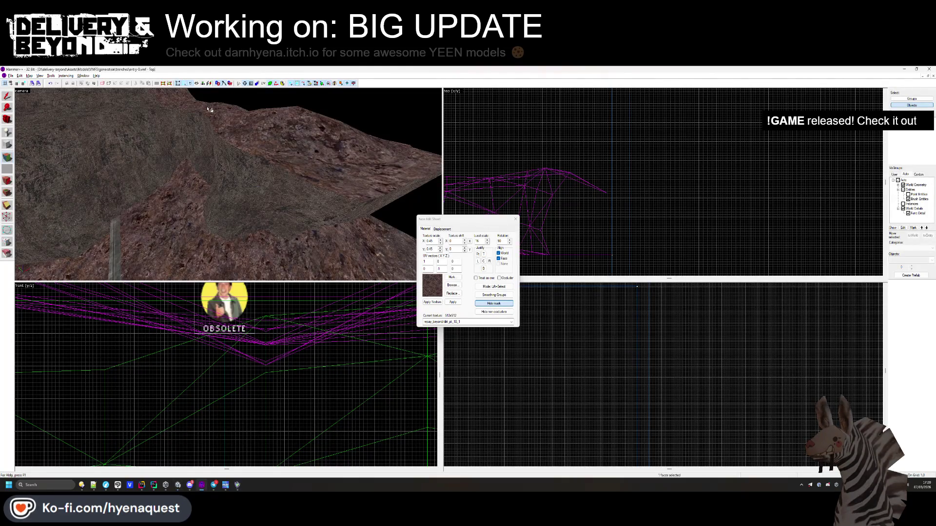
pyautogui.hotkey('alt', 'Tab')
pyautogui.moveTo(312, 161)
pyautogui.mouseDown()
pyautogui.moveTo(337, 176)
pyautogui.moveTo(341, 202)
pyautogui.moveTo(364, 192)
pyautogui.moveTo(271, 210)
pyautogui.moveTo(329, 218)
pyautogui.mouseUp()
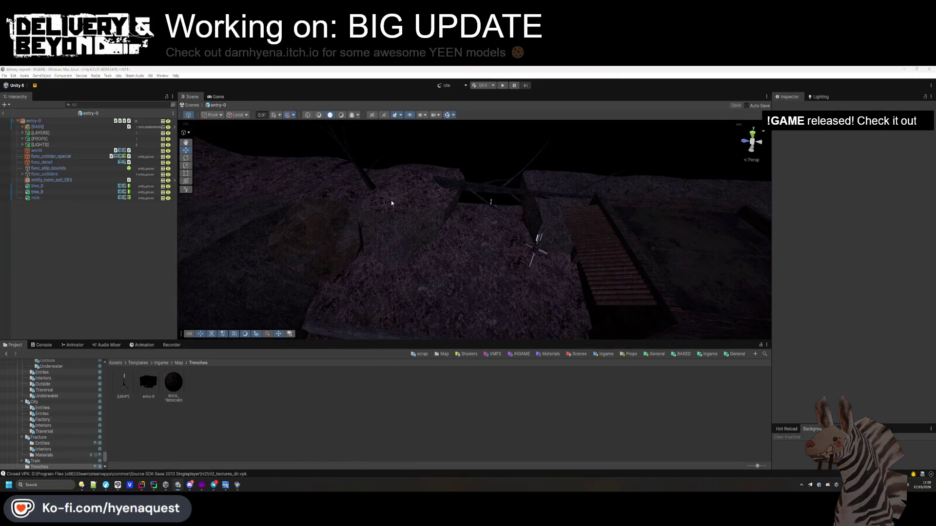
pyautogui.hotkey('alt', 'Tab')
# Try dirt_3 on the upper slope face, then settle on coast_land_rocks_01
pyautogui.click(452, 286)
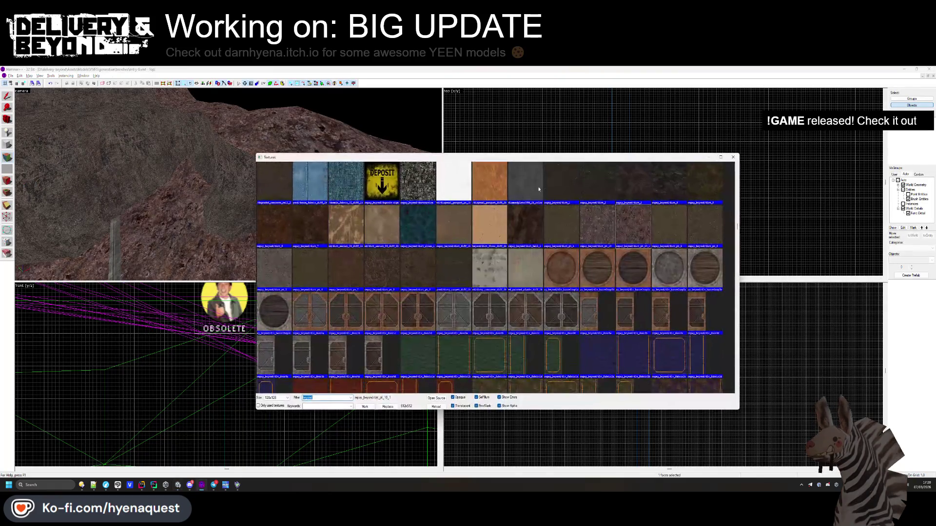
pyautogui.doubleClick(642, 191)
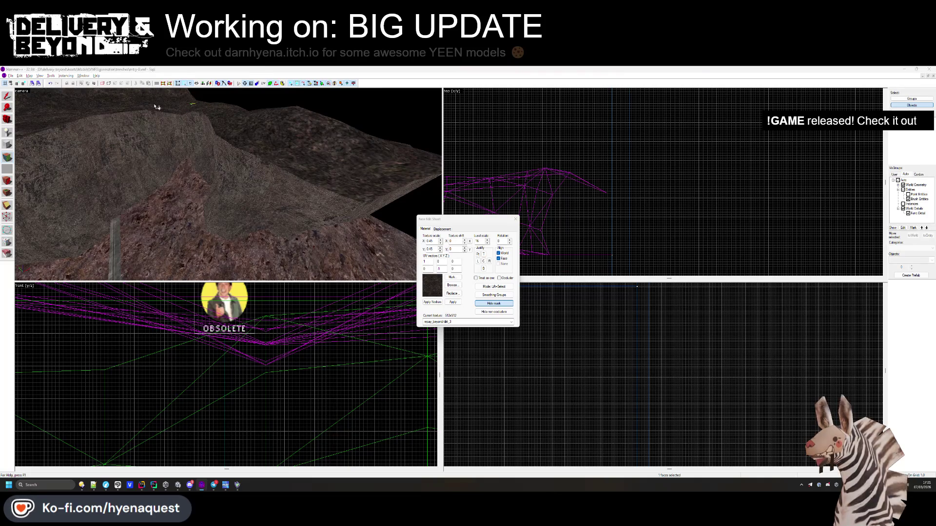
pyautogui.hotkey('alt', 'Tab')
pyautogui.hotkey('alt', 'Tab')
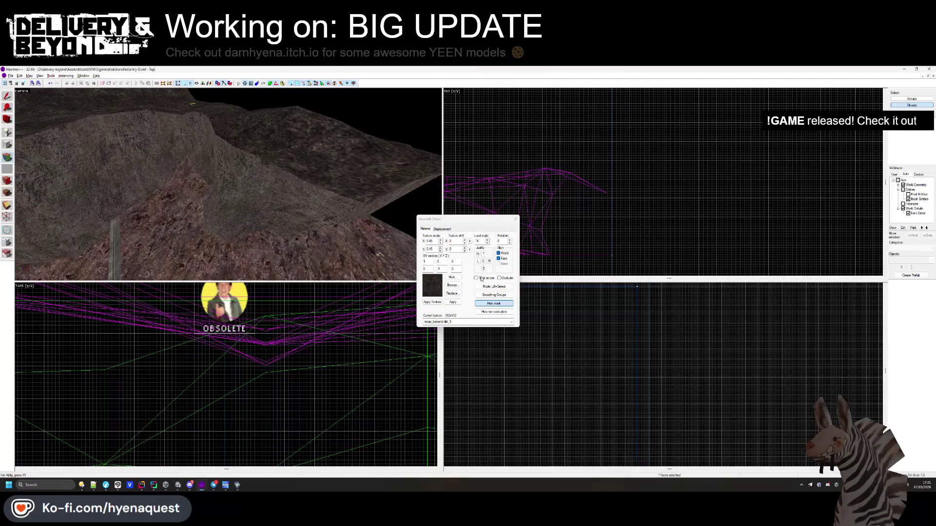
pyautogui.click(455, 285)
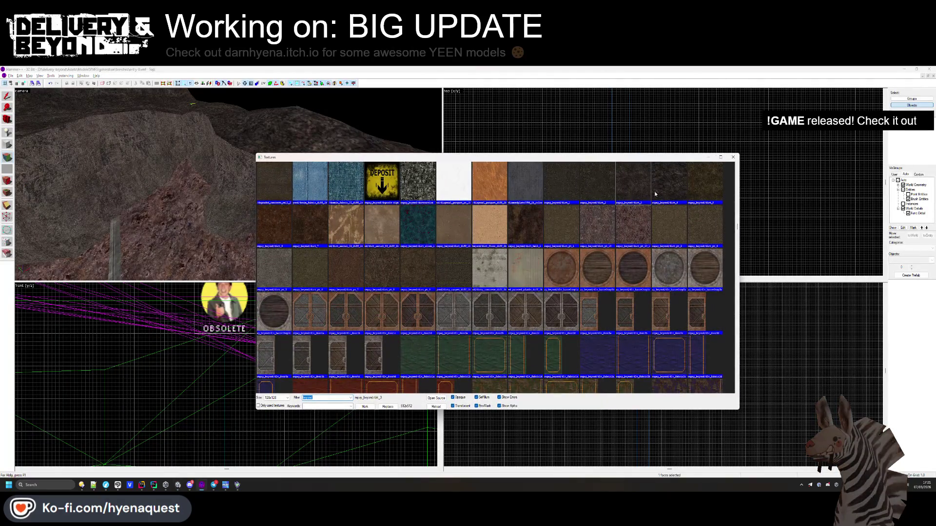
pyautogui.scroll(3, 655, 194)
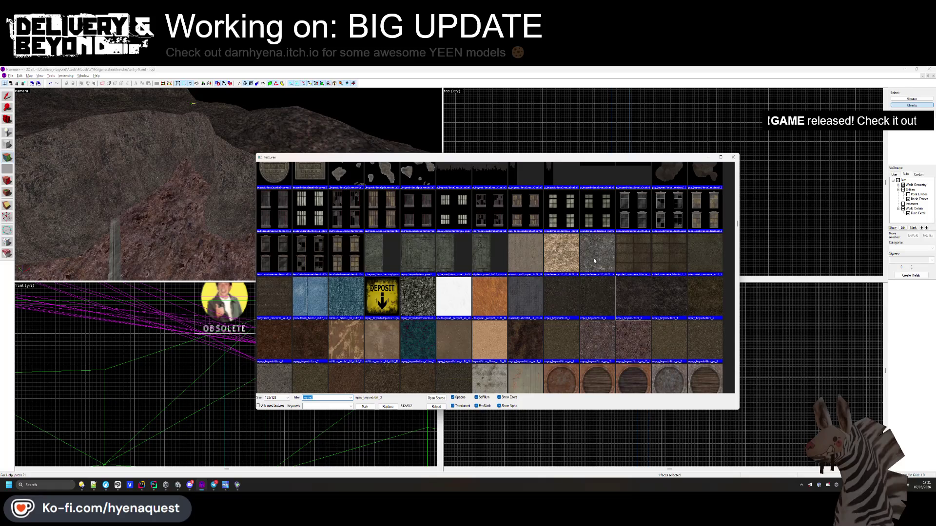
pyautogui.scroll(5, 593, 258)
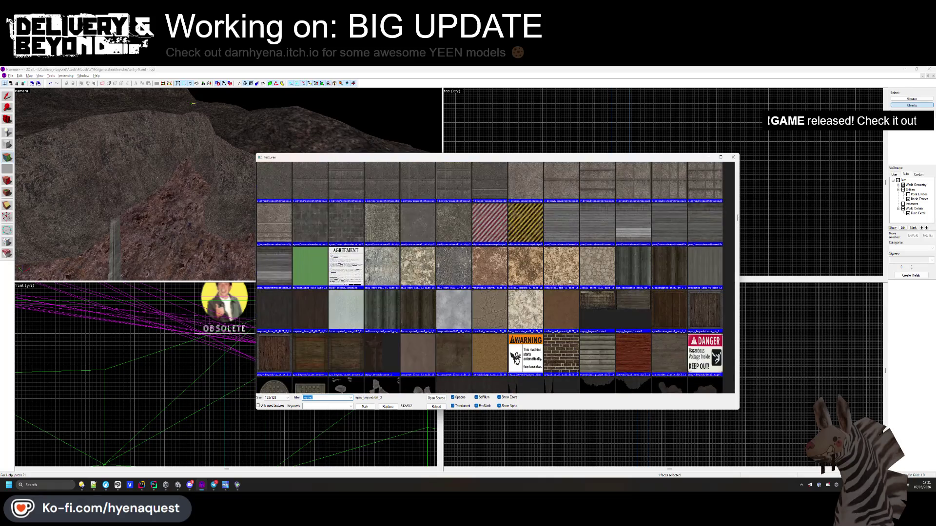
pyautogui.scroll(10, 421, 272)
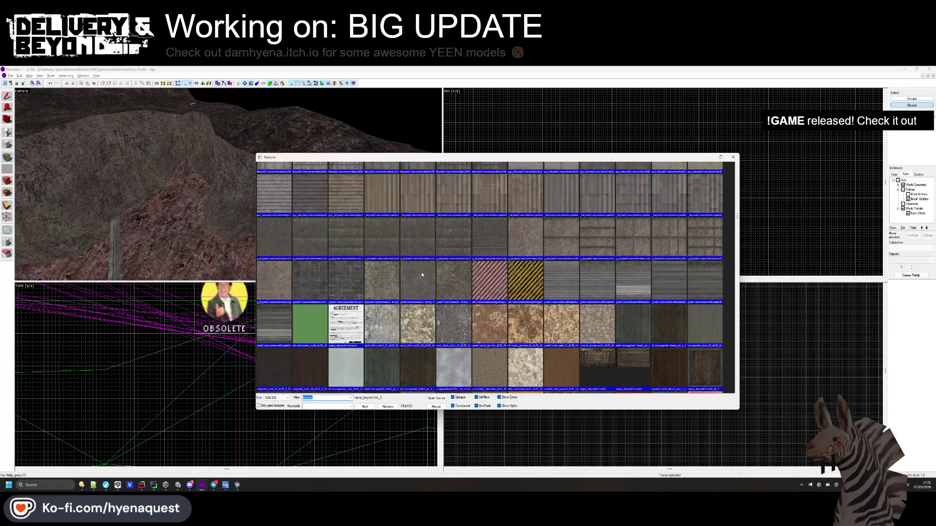
pyautogui.scroll(10, 468, 289)
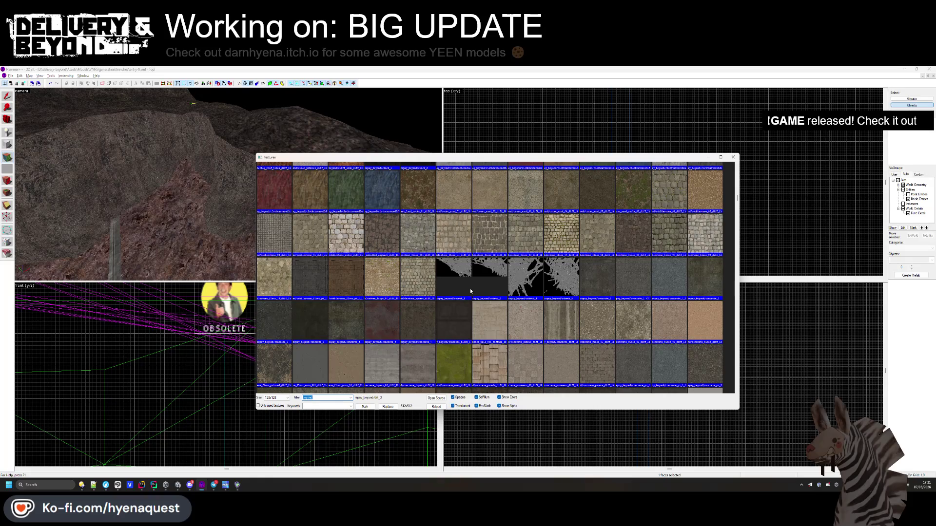
pyautogui.scroll(2, 471, 291)
pyautogui.doubleClick(410, 253)
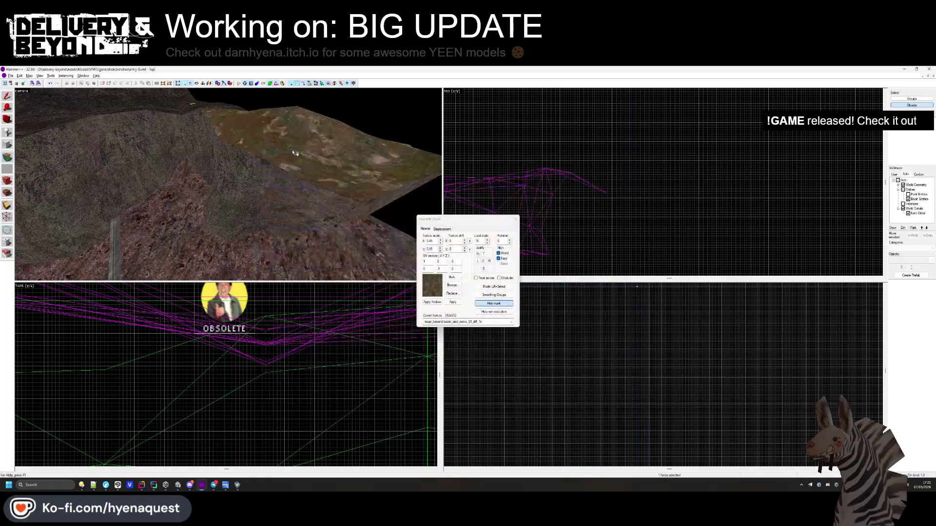
# Try coast_sand_05_diff_1k and concrete_4 on the slope face, then apply coast_sand_rocks_02
pyautogui.hotkey('alt', 'Tab')
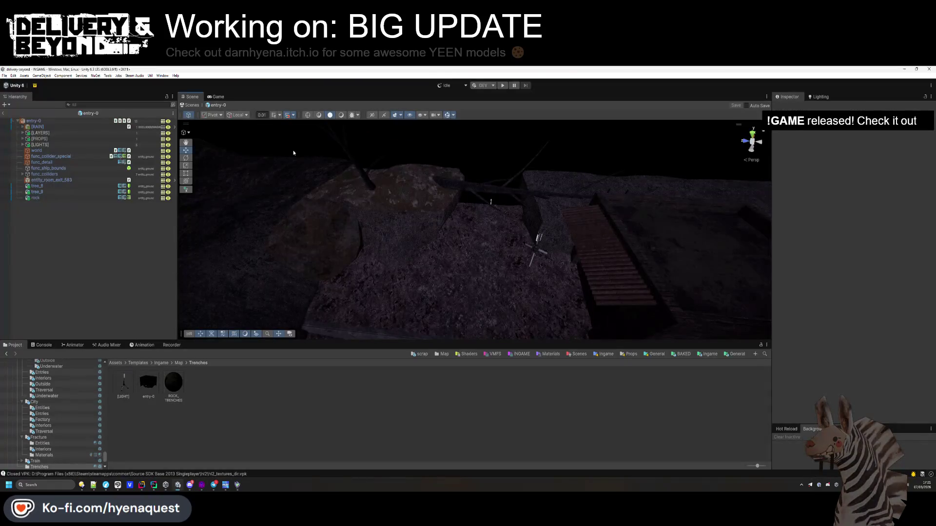
pyautogui.hotkey('alt', 'Tab')
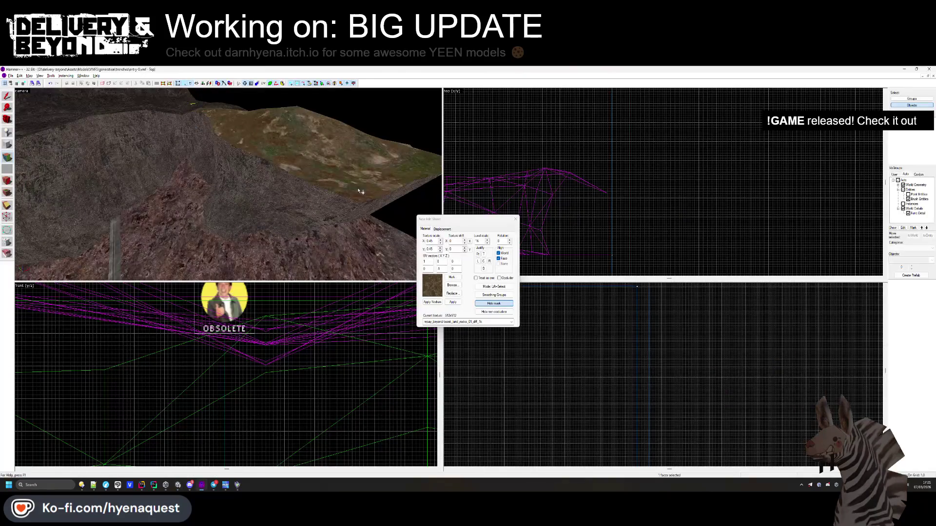
pyautogui.click(452, 285)
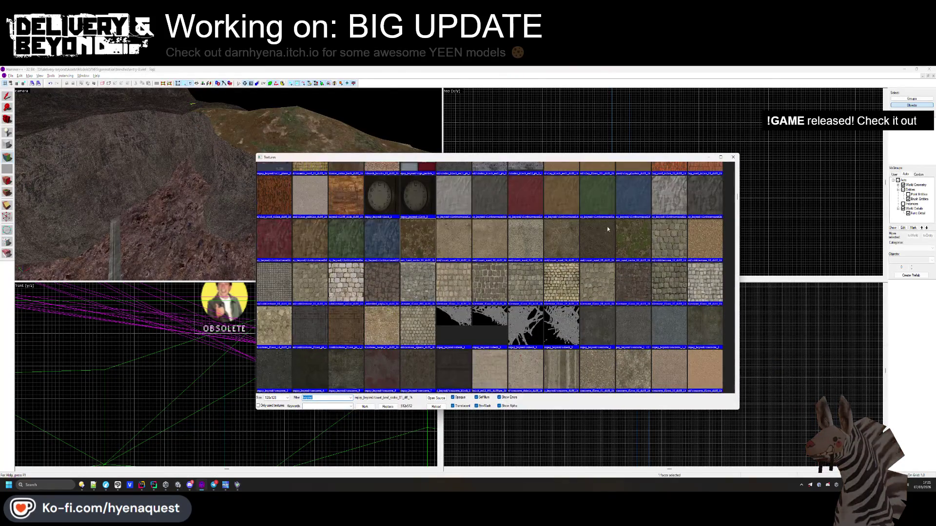
pyautogui.doubleClick(606, 228)
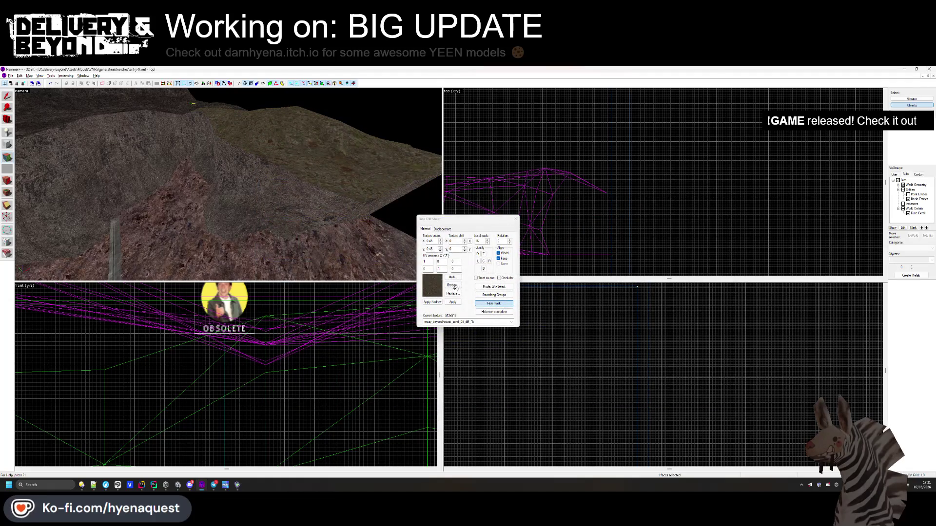
pyautogui.click(453, 286)
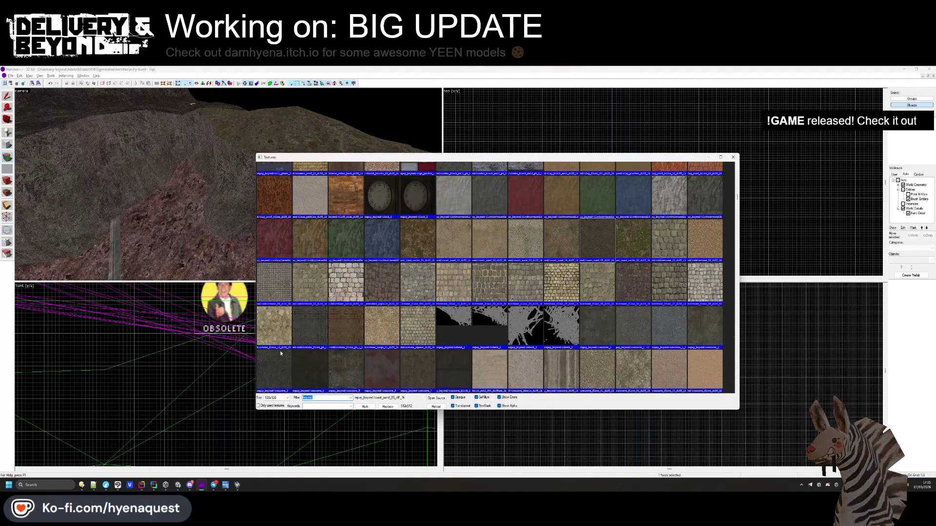
pyautogui.doubleClick(305, 367)
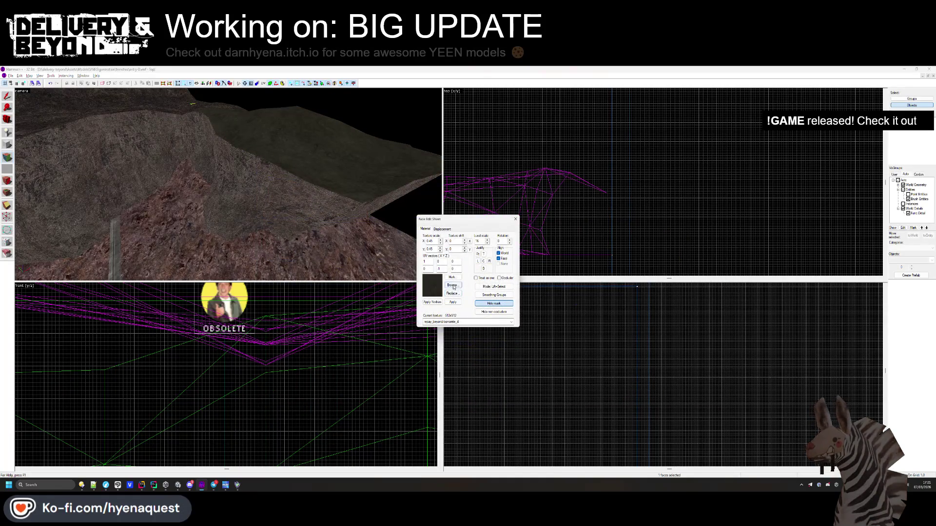
pyautogui.click(453, 285)
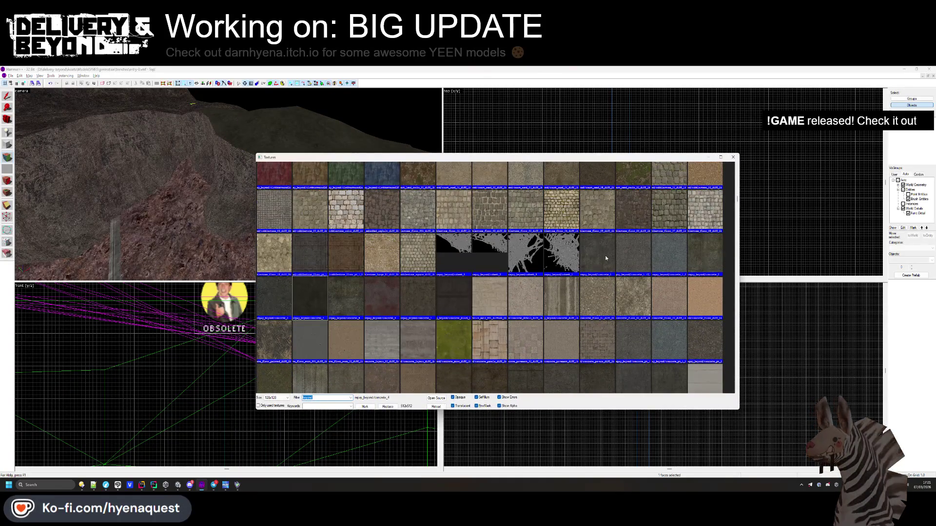
pyautogui.scroll(2, 606, 257)
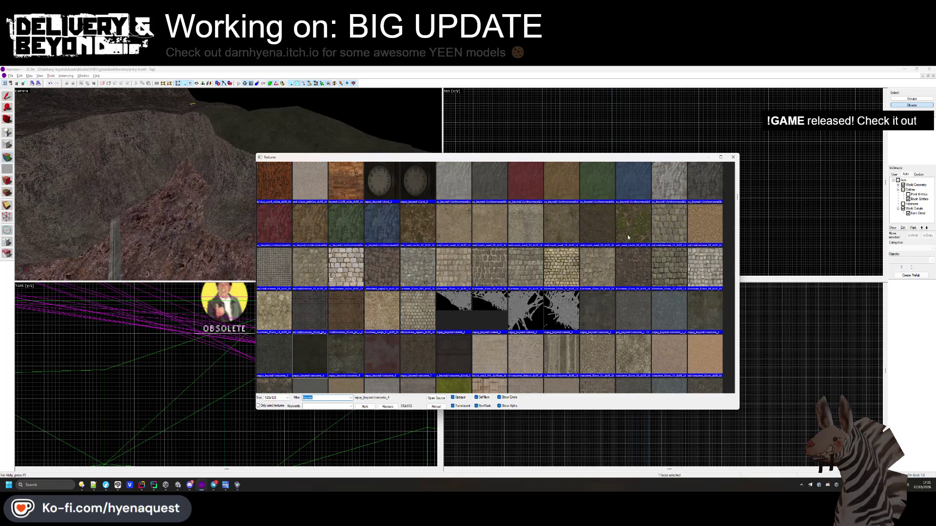
pyautogui.doubleClick(628, 237)
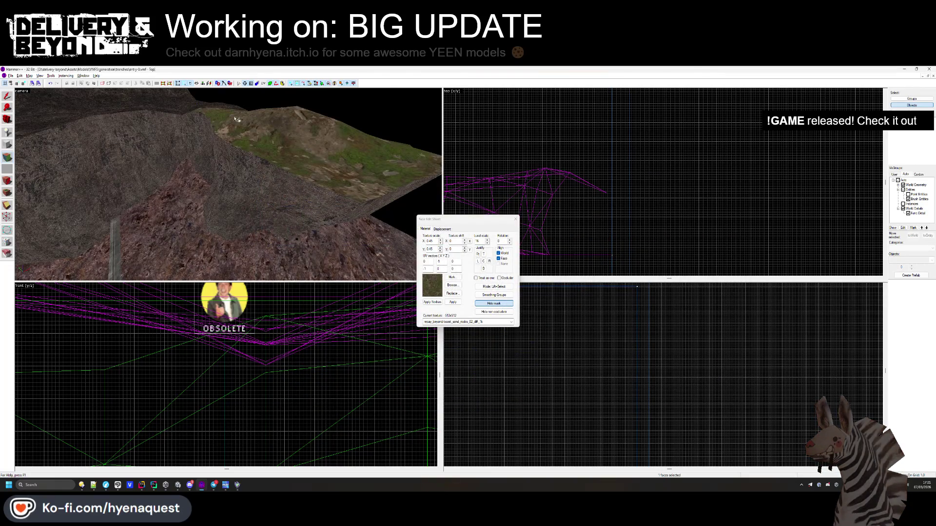
pyautogui.hotkey('alt', 'Tab')
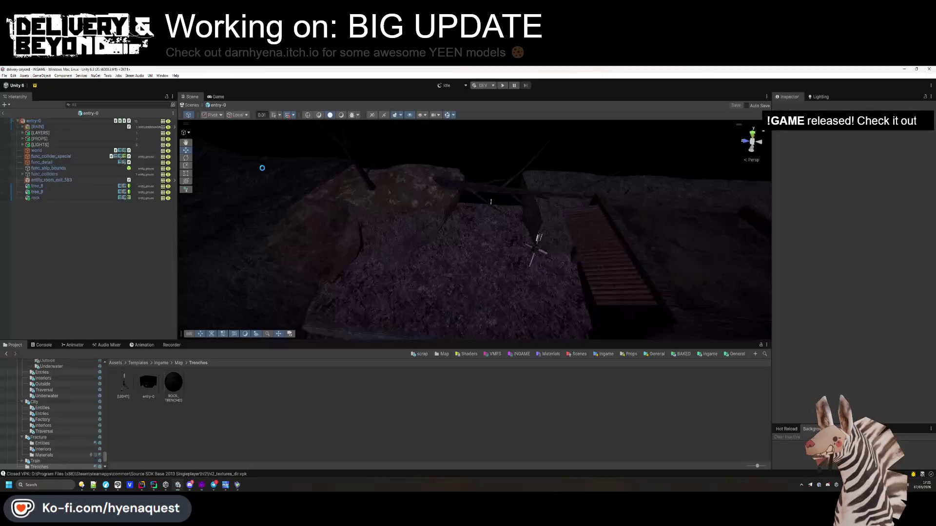
pyautogui.moveTo(263, 171)
pyautogui.mouseDown()
pyautogui.moveTo(364, 242)
pyautogui.moveTo(332, 221)
pyautogui.moveTo(405, 158)
pyautogui.mouseUp()
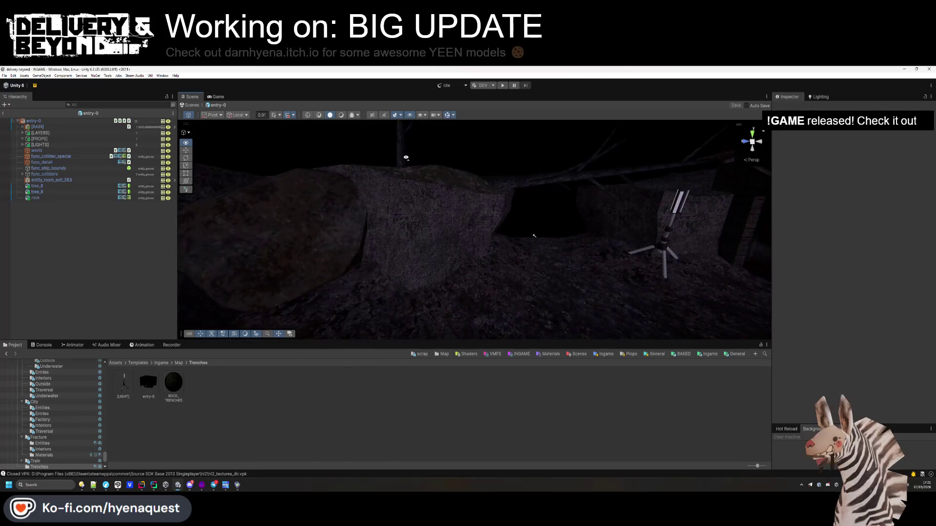
pyautogui.click(341, 116)
pyautogui.moveTo(438, 239)
pyautogui.mouseDown()
pyautogui.moveTo(479, 241)
pyautogui.moveTo(430, 209)
pyautogui.moveTo(495, 211)
pyautogui.moveTo(475, 242)
pyautogui.moveTo(248, 242)
pyautogui.moveTo(428, 253)
pyautogui.mouseUp()
pyautogui.hotkey('alt', 'Tab')
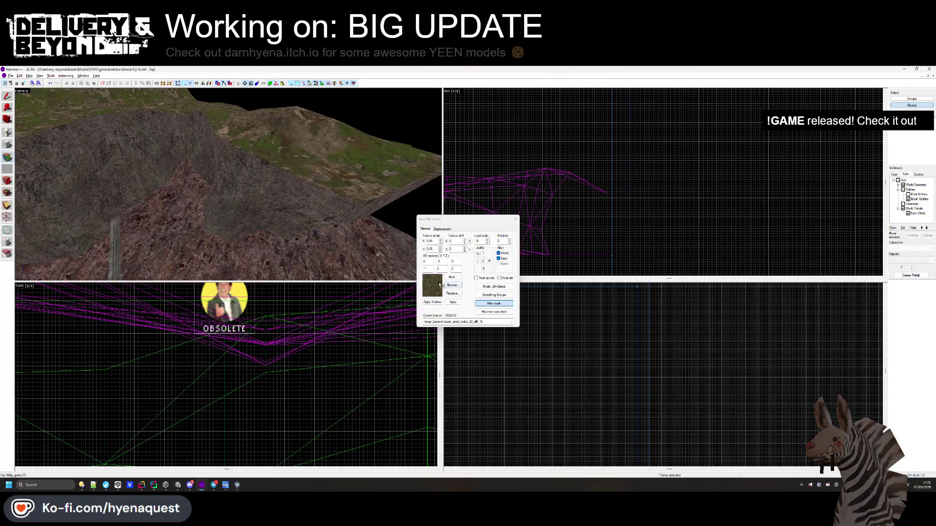
# Apply the brown dirt texture to the grassy hill face and fly around to view it
pyautogui.rightClick(253, 134)
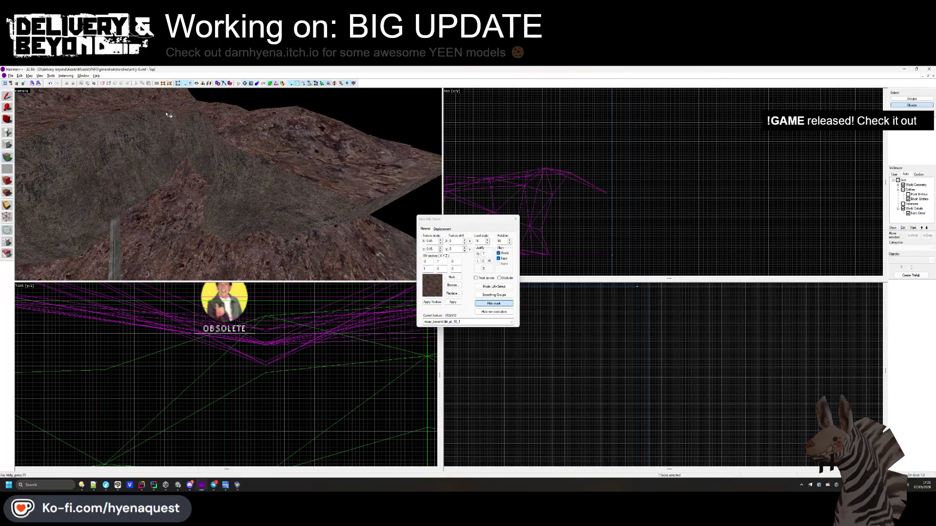
pyautogui.hotkey('alt', 'Tab')
pyautogui.hotkey('alt', 'Tab')
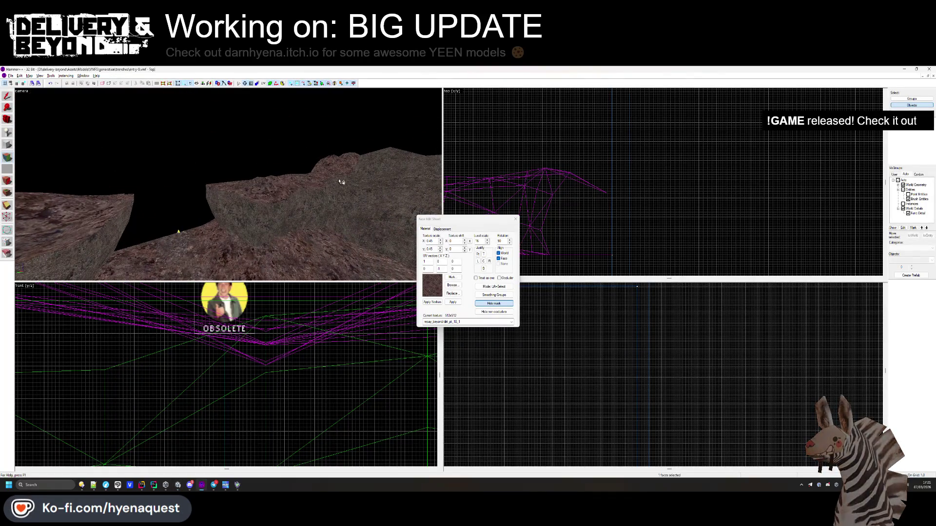
pyautogui.press('w')
pyautogui.press('s')
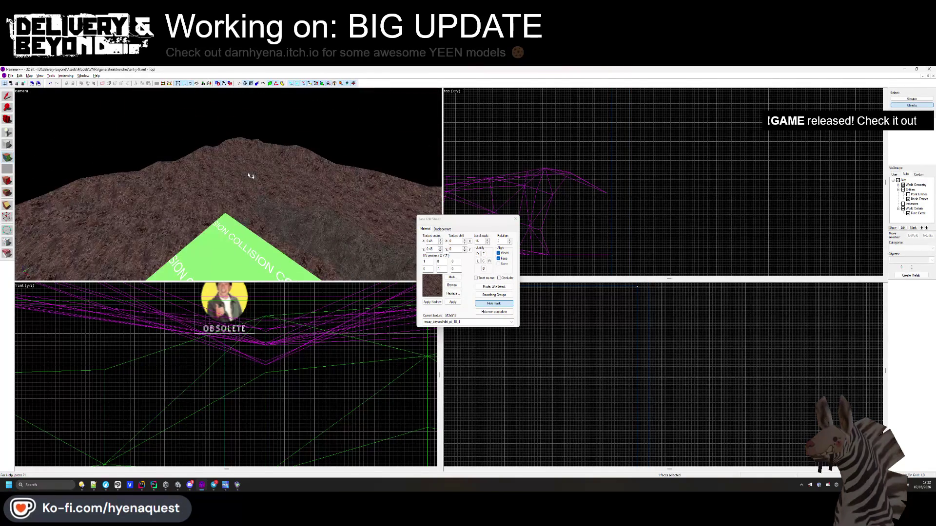
pyautogui.press('w')
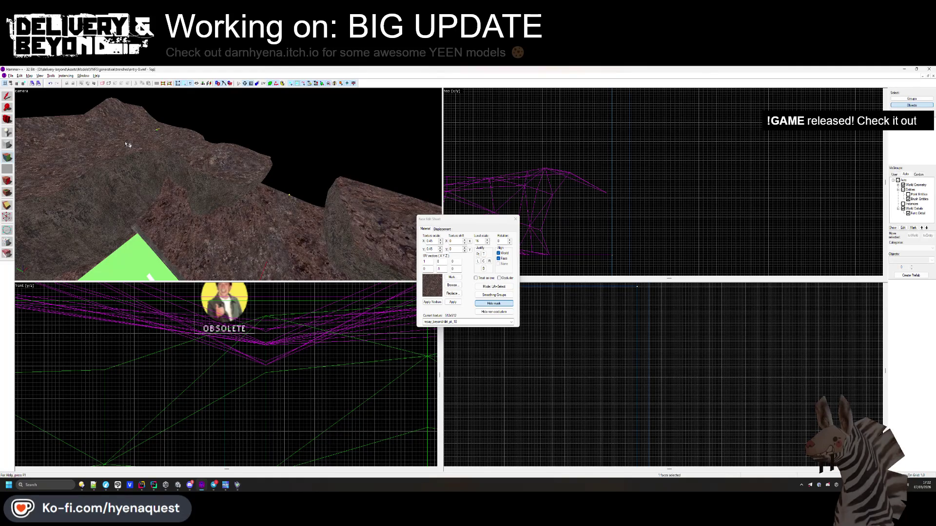
pyautogui.press('w')
pyautogui.press('s')
pyautogui.press('Left')
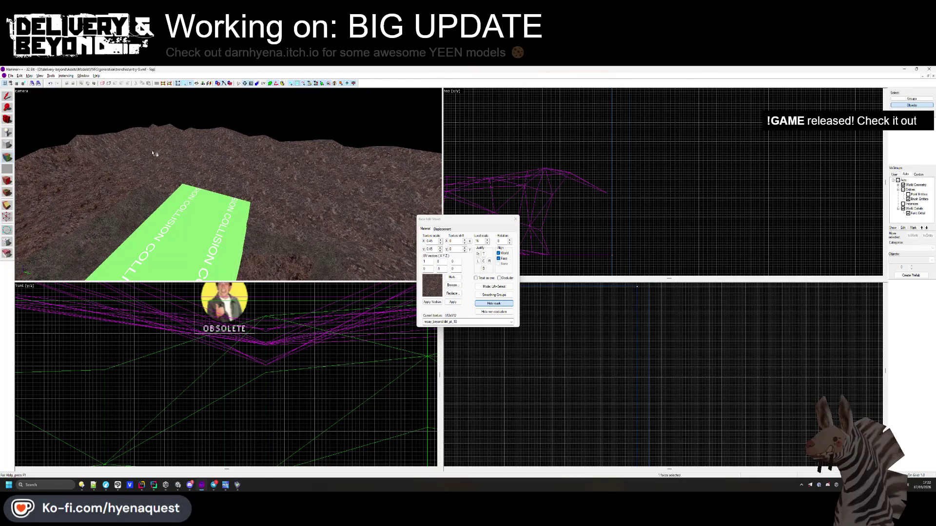
pyautogui.press('Left')
pyautogui.moveTo(359, 206); pyautogui.dragTo(271, 181)
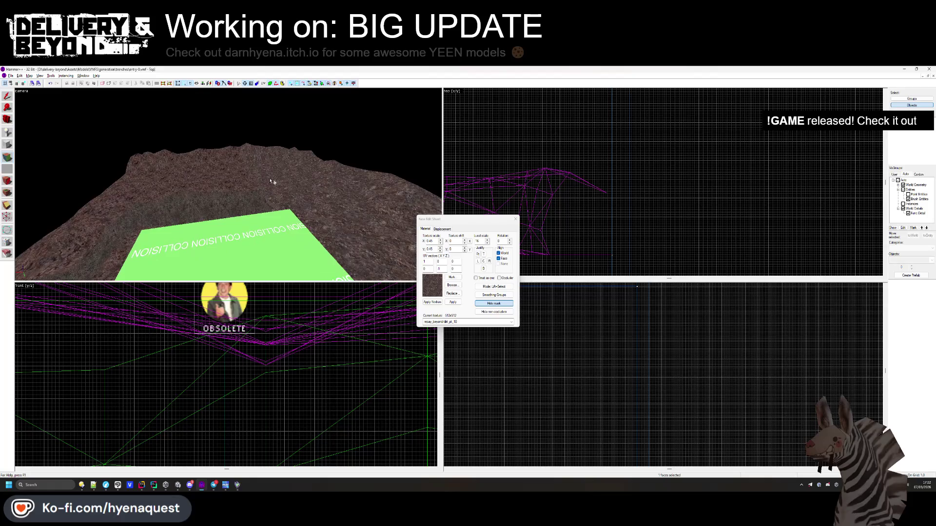
# Start replacing painted_concrete_wall_pt_9 on a concrete wall face and open the file manager
pyautogui.press('s')
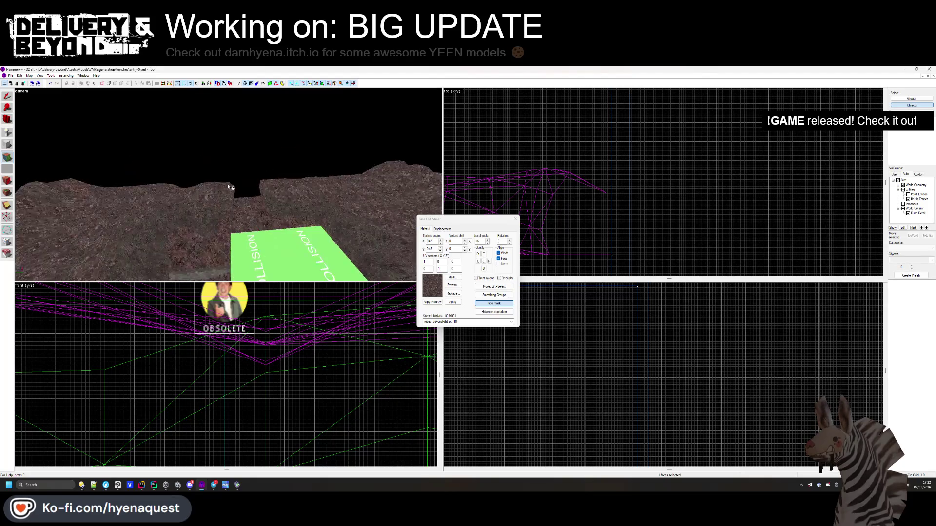
pyautogui.hotkey('alt', 'Tab')
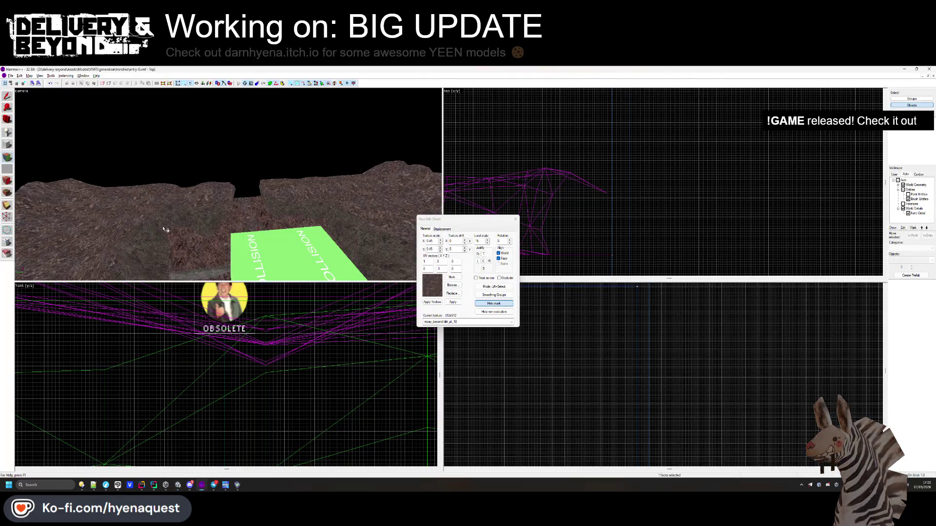
pyautogui.click(164, 227)
pyautogui.click(451, 293)
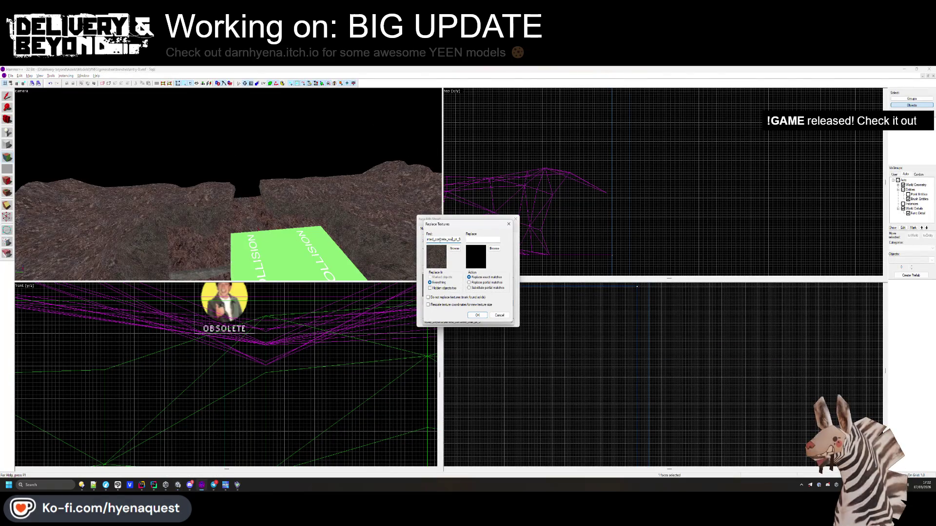
pyautogui.press('super+e')
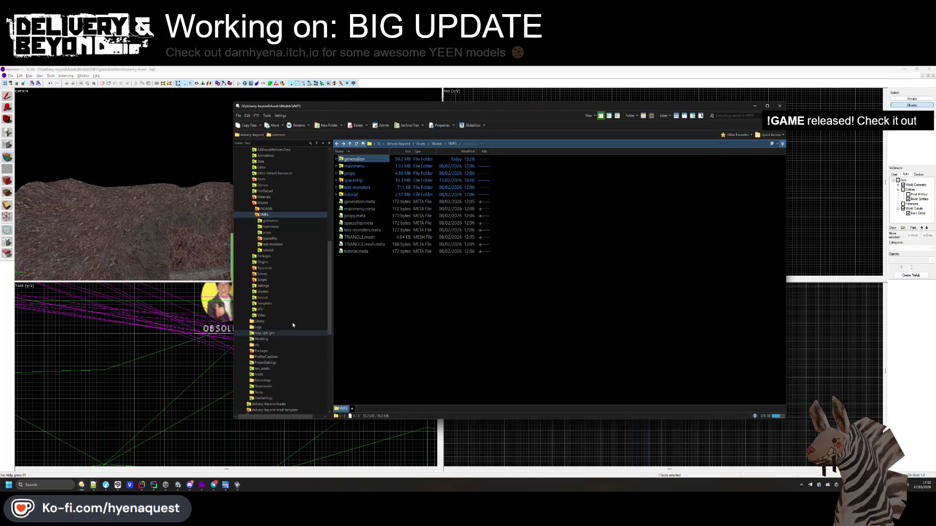
# In Directory Opus, open map_vpk_gen from the project folder and search for painted_concrete_wall_pt_9
pyautogui.click(420, 144)
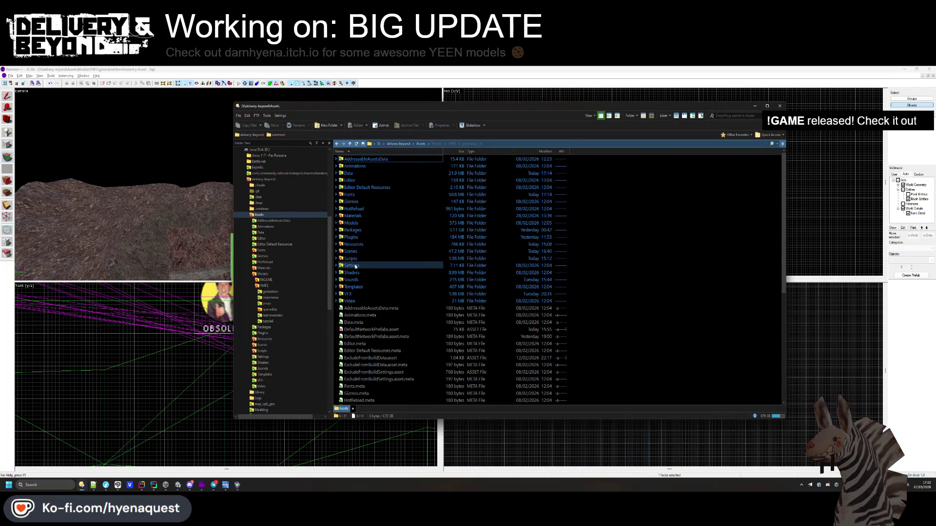
pyautogui.click(398, 143)
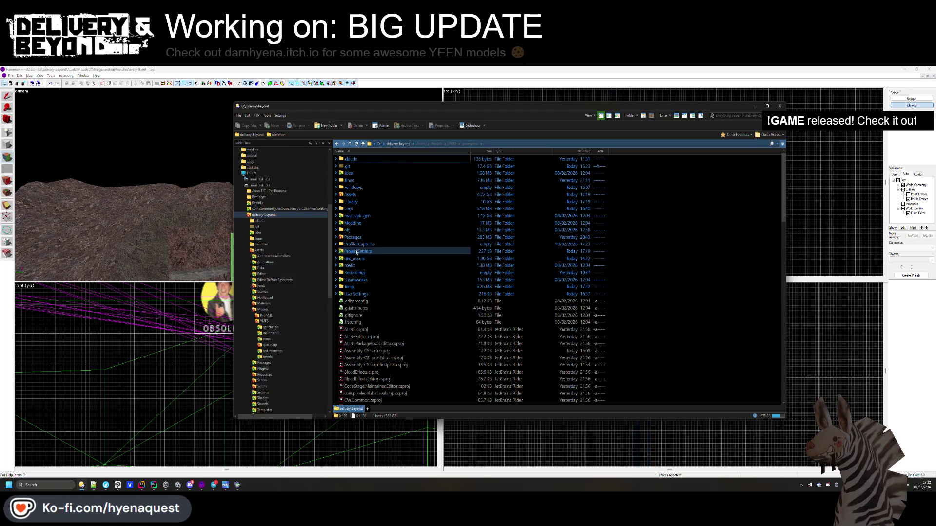
pyautogui.doubleClick(355, 258)
pyautogui.click(398, 153)
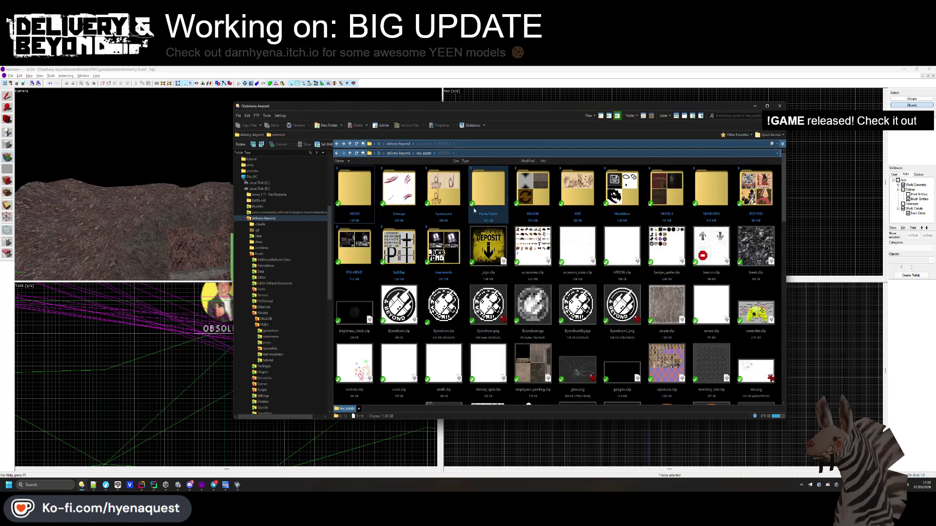
pyautogui.doubleClick(378, 218)
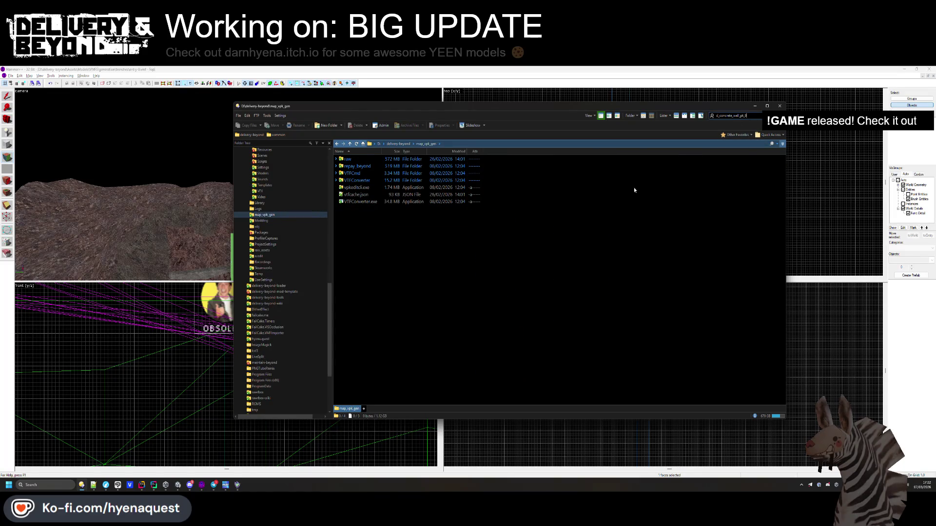
pyautogui.press('Return')
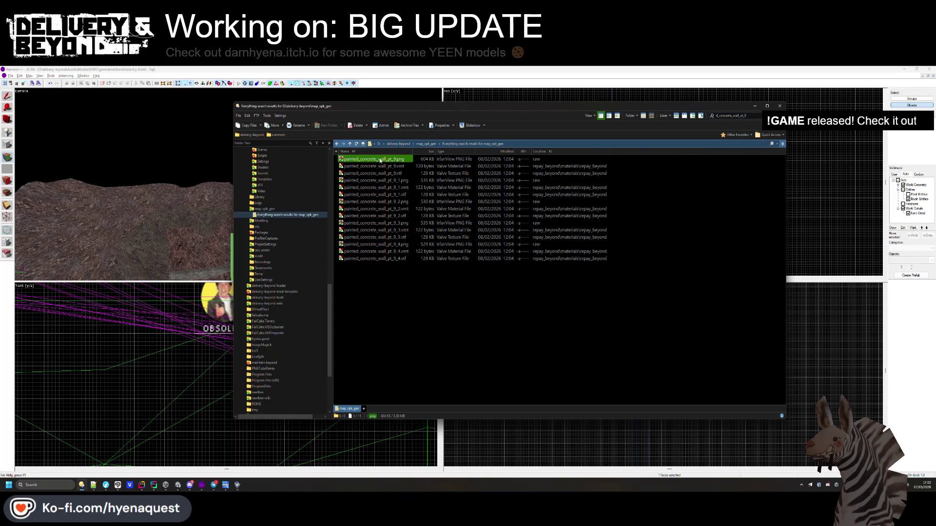
pyautogui.hotkey('alt', 'Tab')
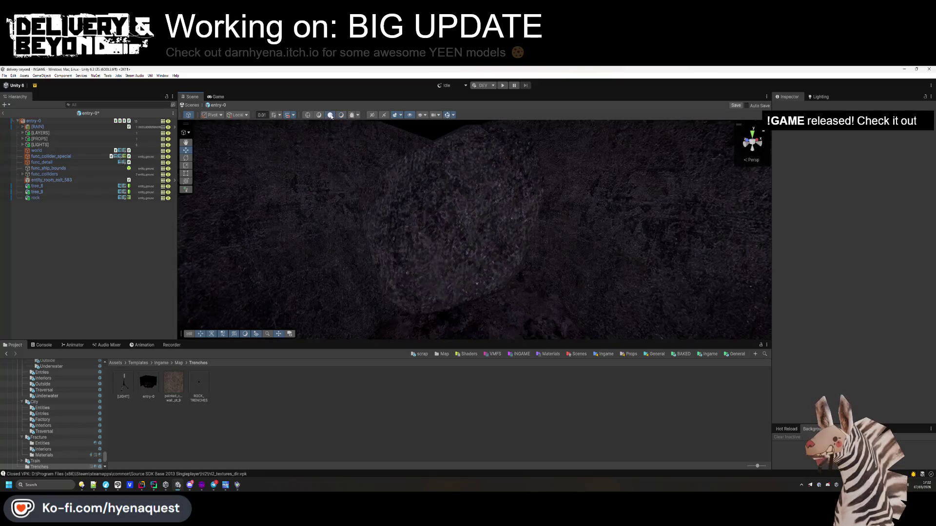
# Set the ROCK_TRENCHES material's Tiling X and Y to 3 and check the trench terrain
pyautogui.click(199, 385)
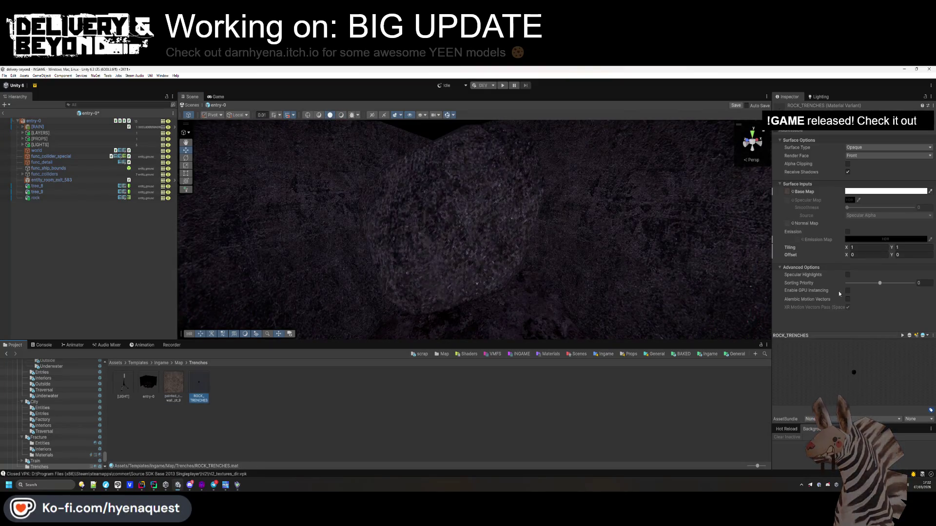
pyautogui.moveTo(847, 249); pyautogui.dragTo(861, 249)
pyautogui.write('3')
pyautogui.click(910, 247)
pyautogui.write('3')
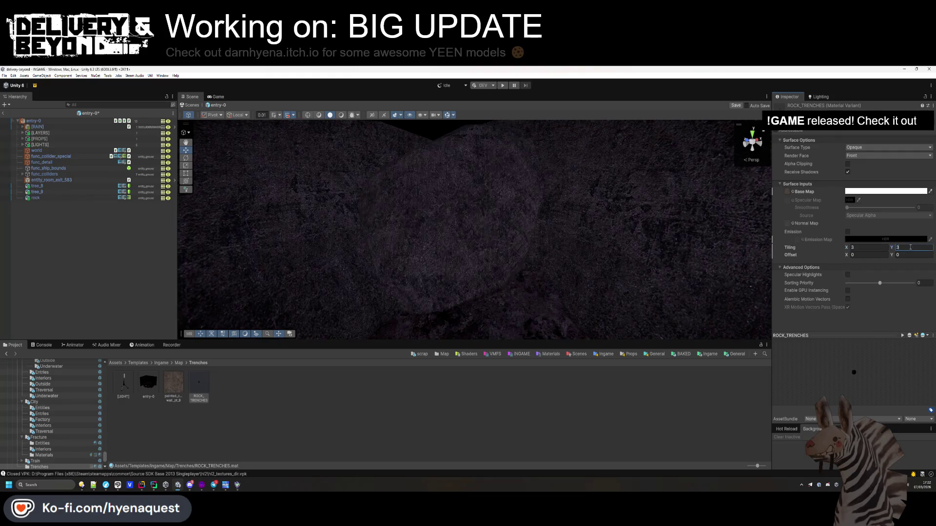
pyautogui.write('2')
pyautogui.click(856, 248)
pyautogui.write('2')
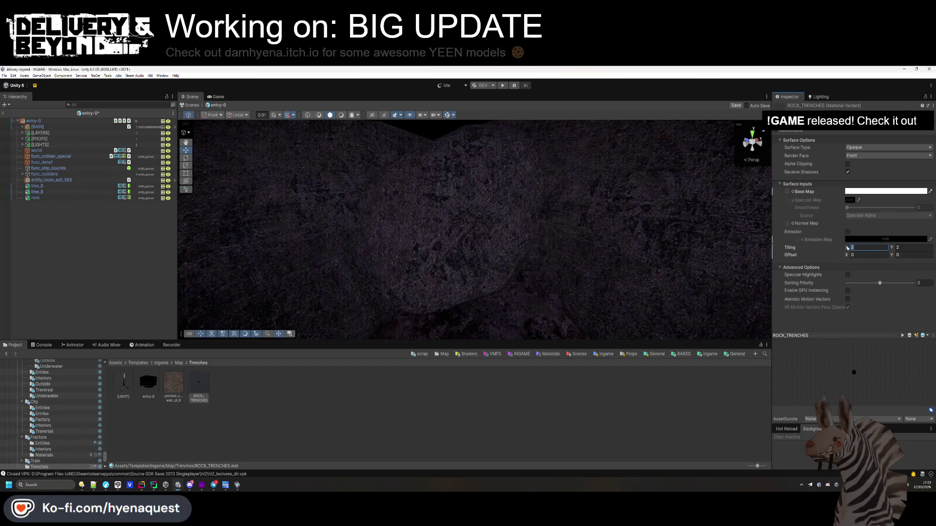
pyautogui.write('3')
pyautogui.click(912, 247)
pyautogui.write('3')
pyautogui.click(503, 292)
pyautogui.moveTo(503, 292)
pyautogui.mouseDown()
pyautogui.moveTo(579, 307)
pyautogui.moveTo(612, 303)
pyautogui.moveTo(547, 286)
pyautogui.moveTo(533, 336)
pyautogui.mouseUp()
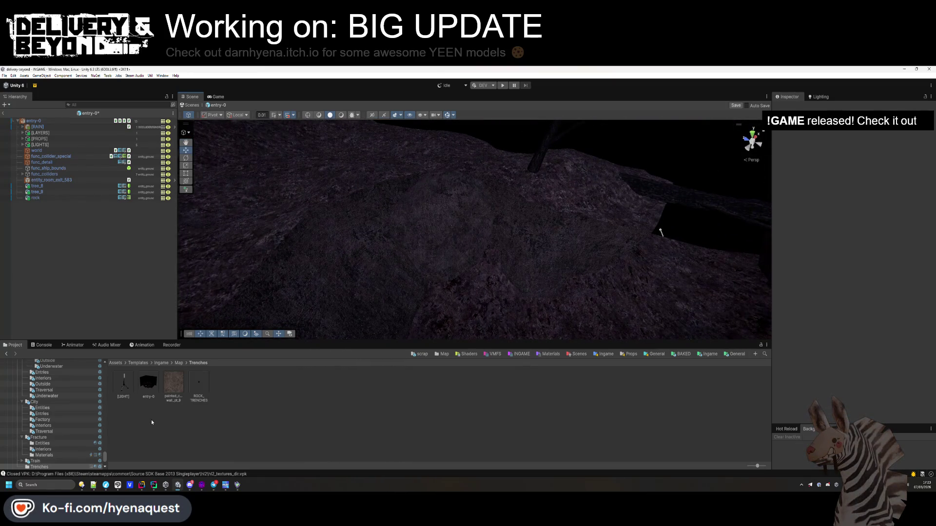
# Make the ROCK_TRENCHES base colour near-black (0.0094 RGB) and turn off Scene lighting
pyautogui.click(199, 387)
pyautogui.click(873, 191)
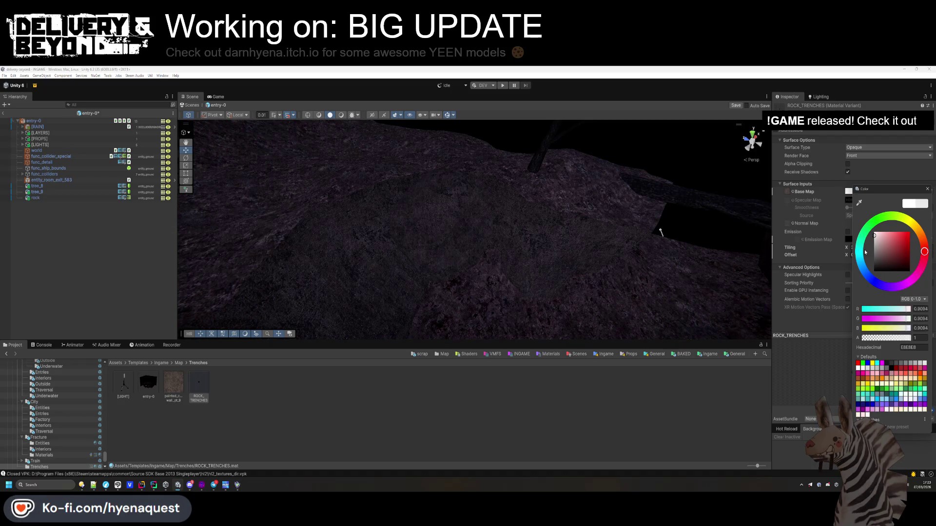
pyautogui.click(886, 252)
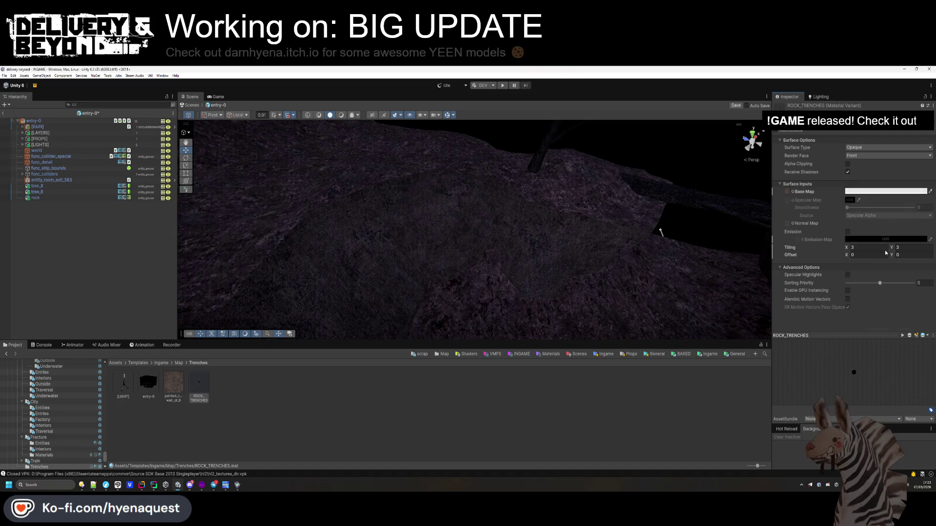
pyautogui.click(576, 394)
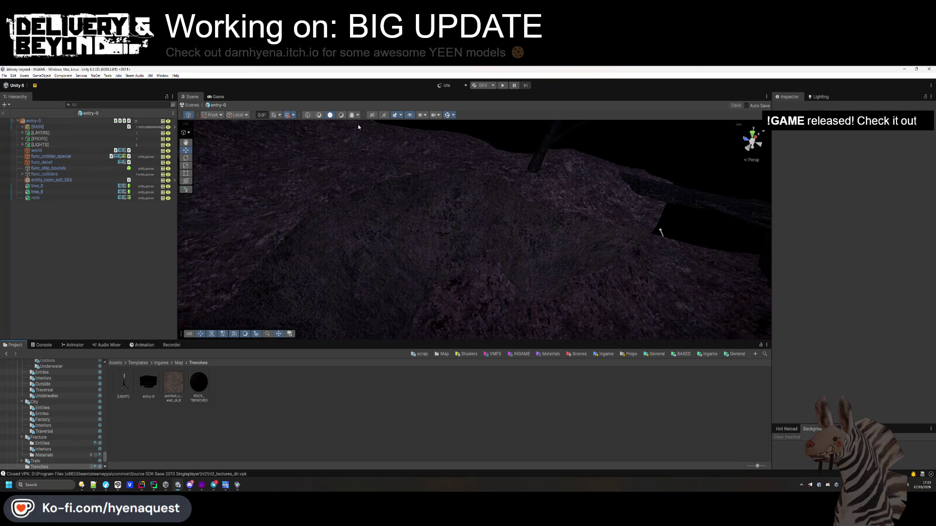
pyautogui.click(342, 116)
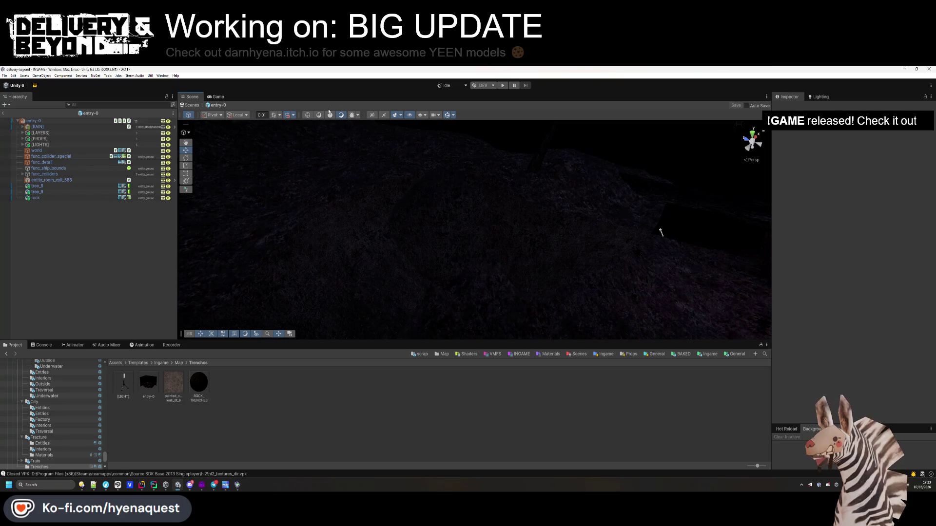
# Restore scene lighting, duplicate the rock and slide rock (1) onto the trench slope
pyautogui.click(330, 115)
pyautogui.click(397, 210)
pyautogui.moveTo(397, 210)
pyautogui.mouseDown()
pyautogui.moveTo(392, 242)
pyautogui.moveTo(390, 229)
pyautogui.mouseUp()
pyautogui.hotkey('ctrl', 'd')
pyautogui.moveTo(507, 195)
pyautogui.mouseDown()
pyautogui.moveTo(411, 210)
pyautogui.moveTo(473, 209)
pyautogui.moveTo(465, 197)
pyautogui.moveTo(455, 227)
pyautogui.moveTo(466, 250)
pyautogui.moveTo(669, 215)
pyautogui.mouseUp()
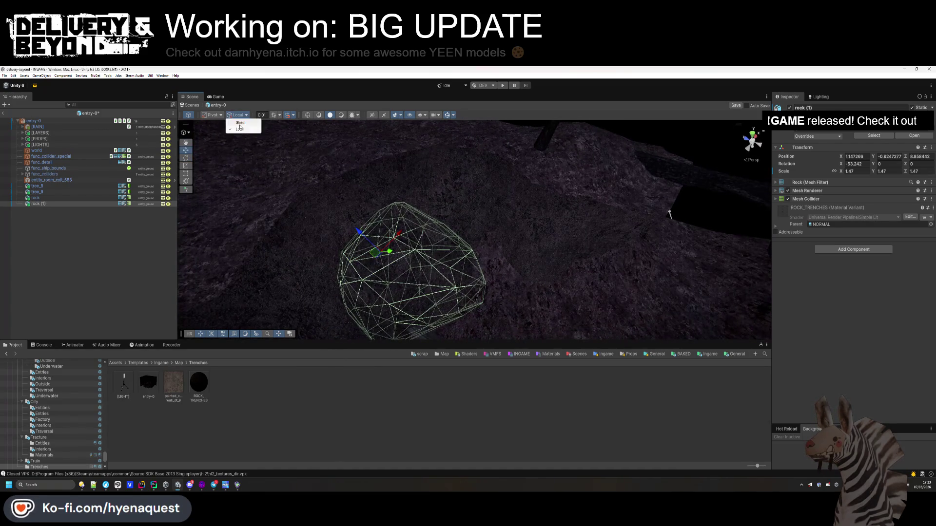
pyautogui.moveTo(381, 258)
pyautogui.mouseDown()
pyautogui.moveTo(432, 226)
pyautogui.moveTo(434, 245)
pyautogui.moveTo(424, 224)
pyautogui.moveTo(435, 252)
pyautogui.moveTo(408, 213)
pyautogui.mouseUp()
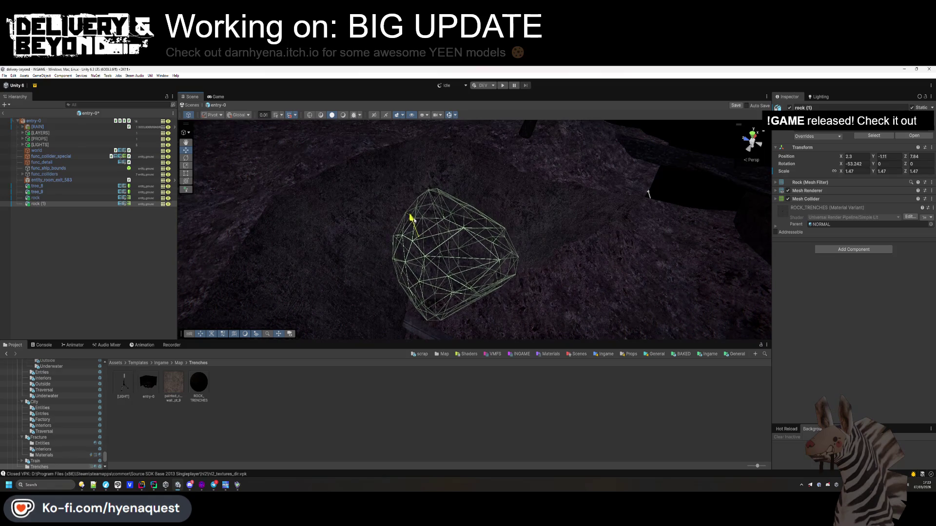
# Nudge rock (1) into its final spot near X 1.93, Y -1.11, Z 8.86
pyautogui.click(497, 414)
pyautogui.moveTo(483, 229)
pyautogui.mouseDown()
pyautogui.moveTo(366, 178)
pyautogui.moveTo(438, 199)
pyautogui.mouseUp()
pyautogui.click(462, 259)
pyautogui.moveTo(439, 236)
pyautogui.mouseDown()
pyautogui.moveTo(403, 234)
pyautogui.moveTo(471, 203)
pyautogui.mouseUp()
pyautogui.click(511, 395)
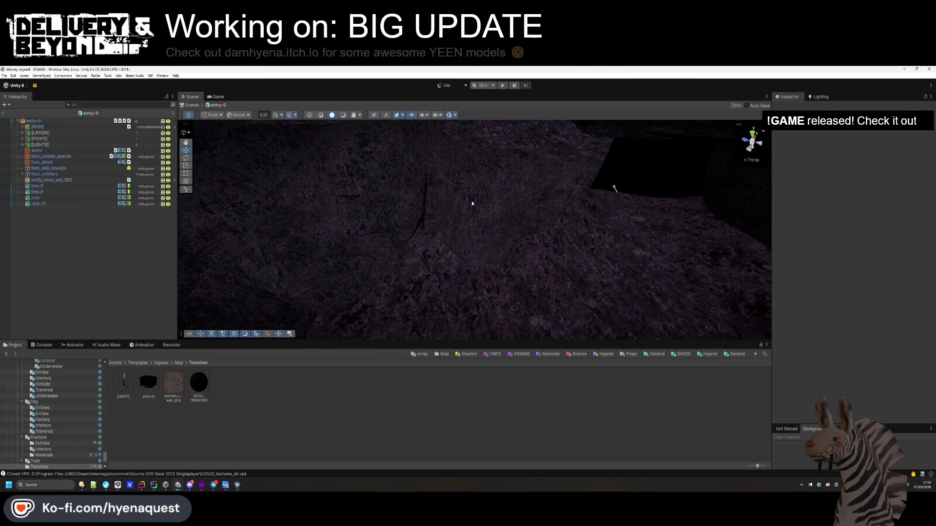
pyautogui.moveTo(370, 253)
pyautogui.mouseDown()
pyautogui.moveTo(439, 215)
pyautogui.moveTo(606, 194)
pyautogui.mouseUp()
# Select the original rock together with both trees and rocks
pyautogui.click(429, 249)
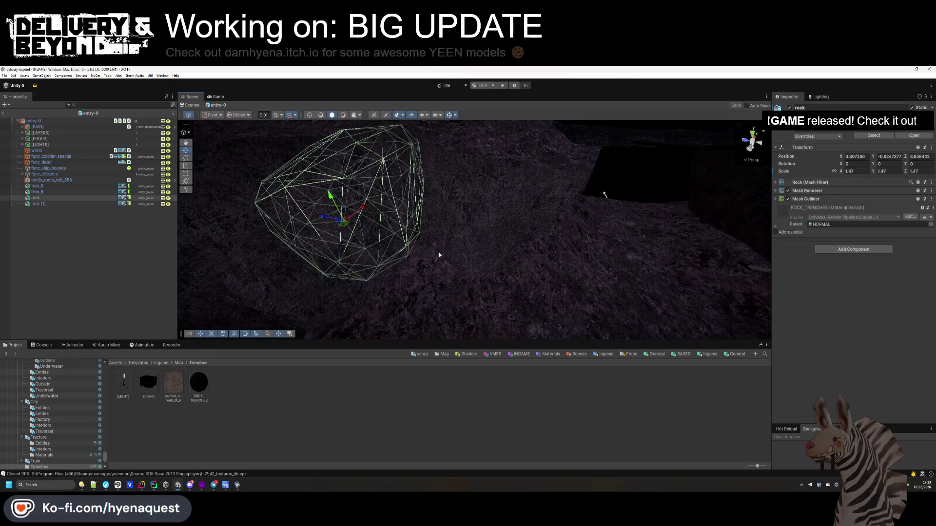
pyautogui.moveTo(439, 255); pyautogui.dragTo(724, 167)
pyautogui.keyDown('shift'); pyautogui.click(74, 190); pyautogui.keyUp('shift')
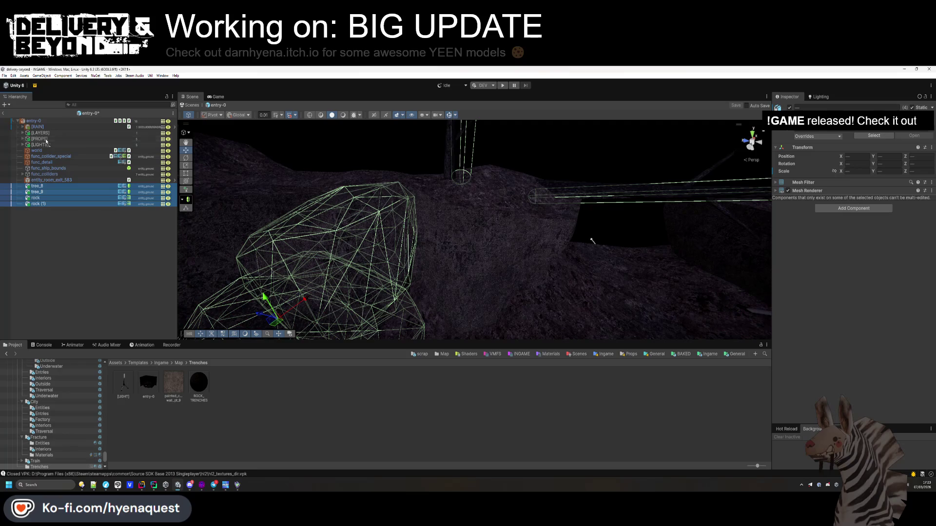
# Delete the two trees and both rocks, then locate tree_9's source mesh
pyautogui.press('Delete')
pyautogui.click(446, 147)
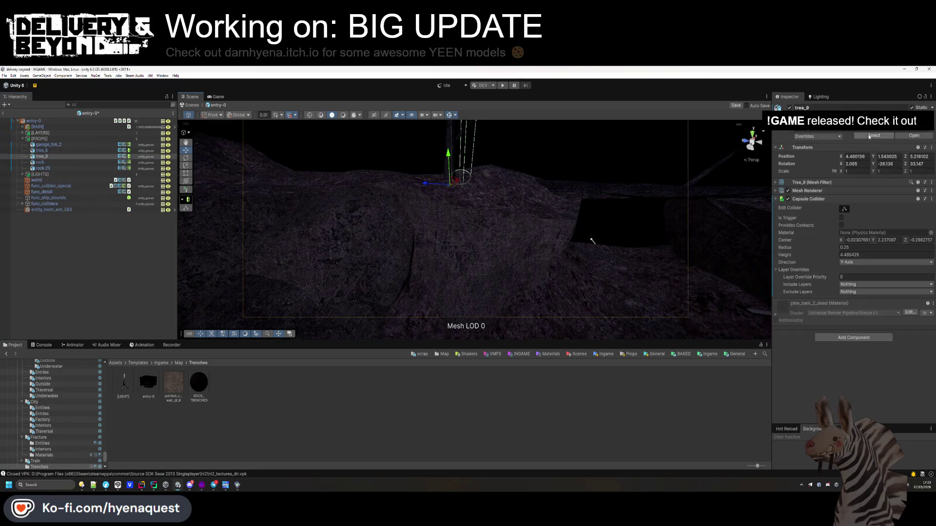
pyautogui.click(873, 136)
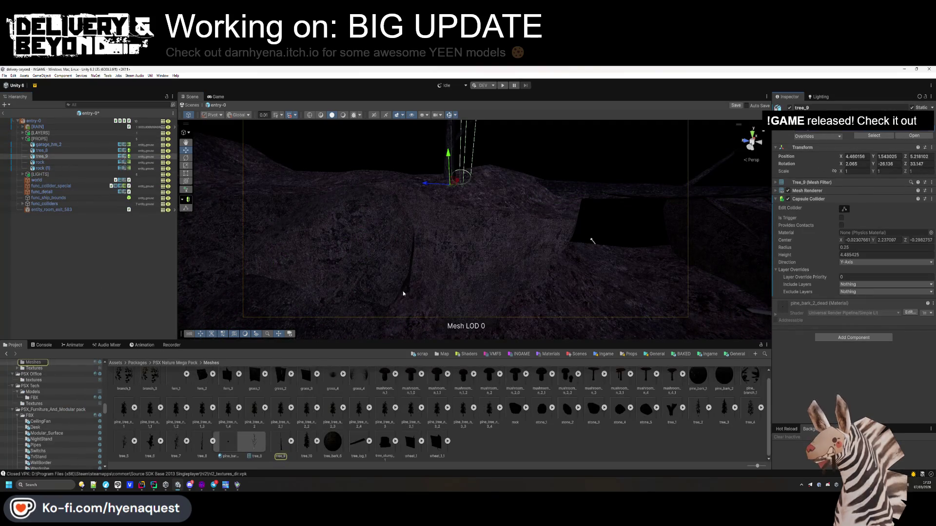
pyautogui.moveTo(418, 235)
pyautogui.mouseDown()
pyautogui.moveTo(399, 292)
pyautogui.moveTo(432, 329)
pyautogui.moveTo(494, 295)
pyautogui.mouseUp()
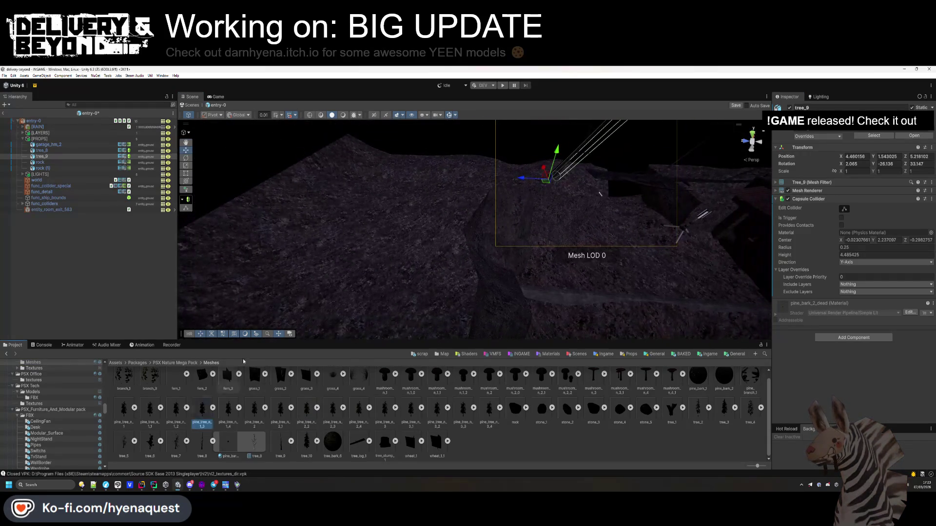
# Try placing a pine tree mesh in the scene
pyautogui.moveTo(692, 415); pyautogui.dragTo(409, 211)
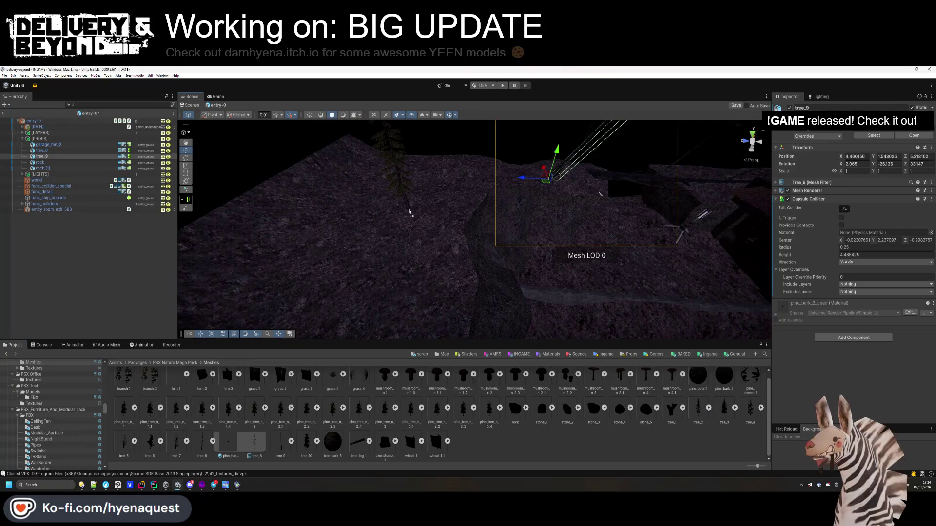
pyautogui.moveTo(450, 239)
pyautogui.mouseDown()
pyautogui.moveTo(428, 223)
pyautogui.moveTo(431, 206)
pyautogui.mouseUp()
pyautogui.scroll(1, 246, 434)
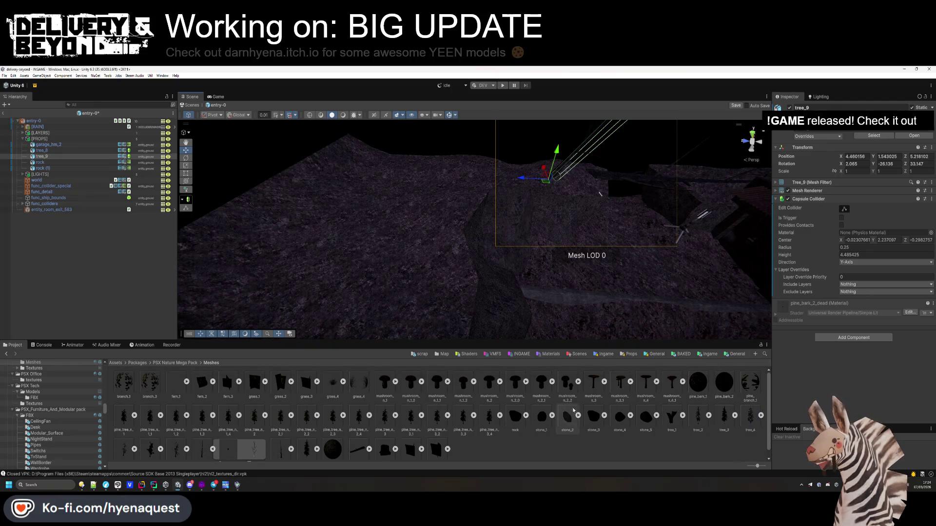
pyautogui.scroll(-1, 246, 434)
pyautogui.moveTo(246, 434)
pyautogui.mouseDown()
pyautogui.moveTo(351, 219)
pyautogui.moveTo(409, 293)
pyautogui.mouseUp()
# Lay tree_log_1 across the trench, scale it to 2.2 and lower it onto the ground
pyautogui.moveTo(175, 450)
pyautogui.mouseDown()
pyautogui.moveTo(355, 261)
pyautogui.moveTo(418, 240)
pyautogui.moveTo(492, 178)
pyautogui.moveTo(195, 422)
pyautogui.mouseUp()
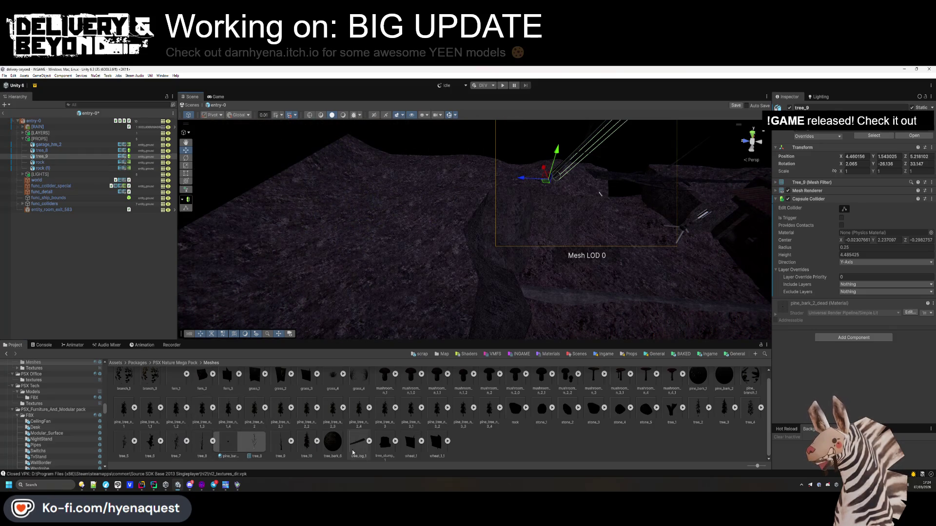
pyautogui.moveTo(459, 240); pyautogui.dragTo(459, 216)
pyautogui.moveTo(840, 174)
pyautogui.mouseDown()
pyautogui.moveTo(205, 234)
pyautogui.moveTo(569, 240)
pyautogui.mouseUp()
pyautogui.moveTo(457, 195); pyautogui.dragTo(461, 199)
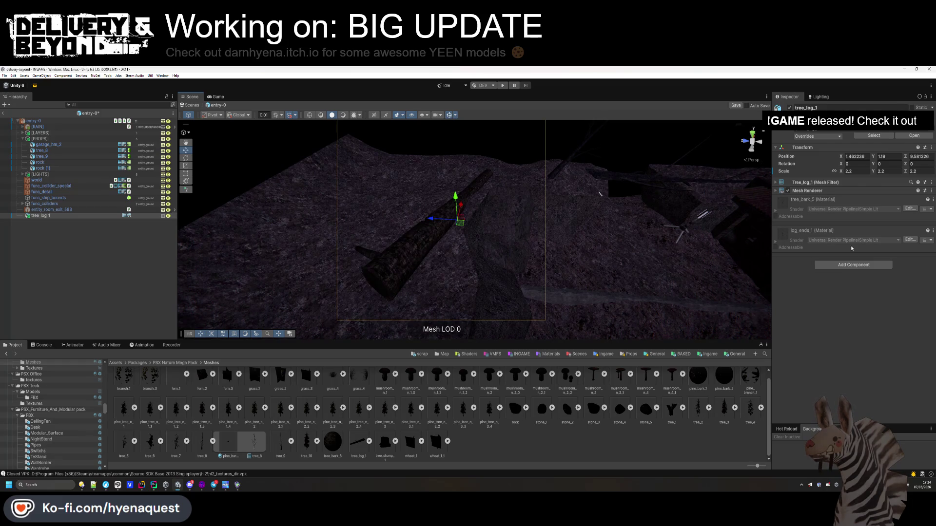
# Give the log a Mesh Collider and put it on the entity_ground layer
pyautogui.click(849, 265)
pyautogui.write('mesh')
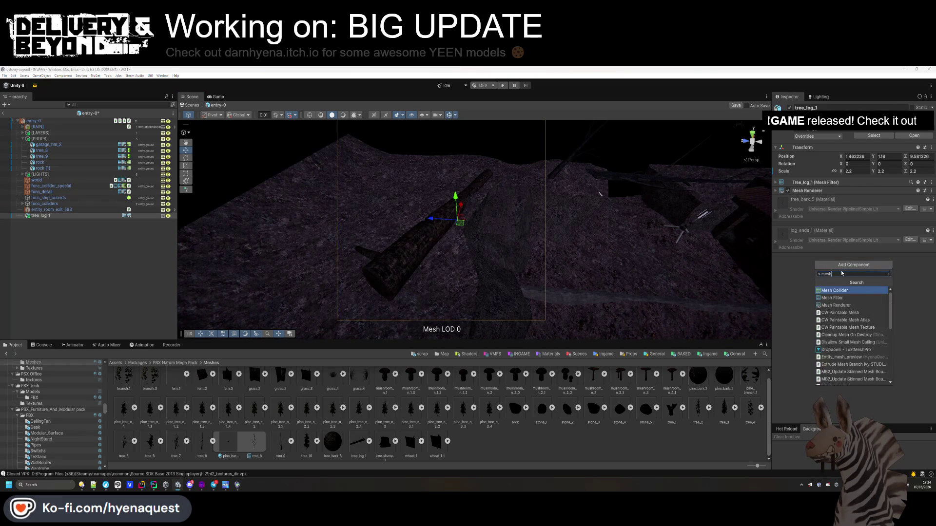
pyautogui.press('Return')
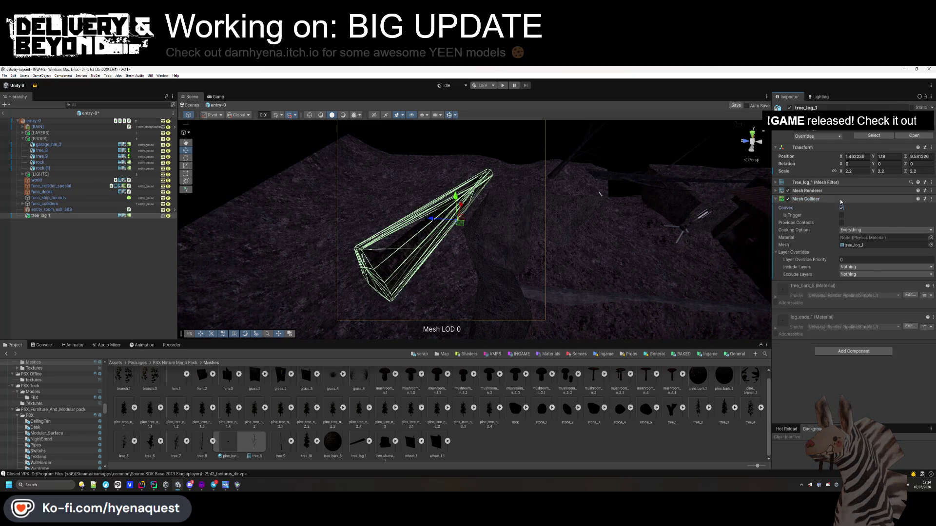
pyautogui.click(902, 127)
pyautogui.click(907, 182)
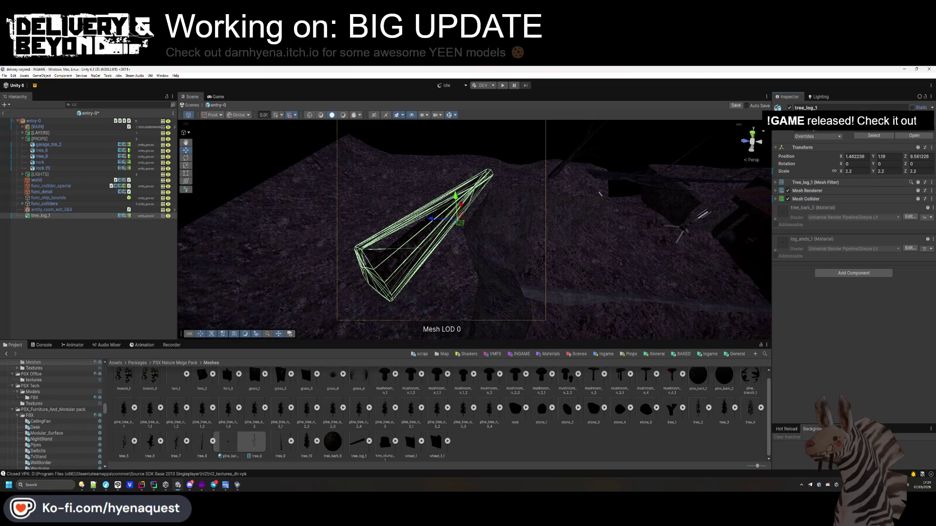
pyautogui.moveTo(557, 236)
pyautogui.mouseDown()
pyautogui.moveTo(387, 183)
pyautogui.moveTo(444, 187)
pyautogui.moveTo(444, 168)
pyautogui.moveTo(476, 203)
pyautogui.moveTo(487, 186)
pyautogui.moveTo(494, 225)
pyautogui.mouseUp()
pyautogui.click(444, 170)
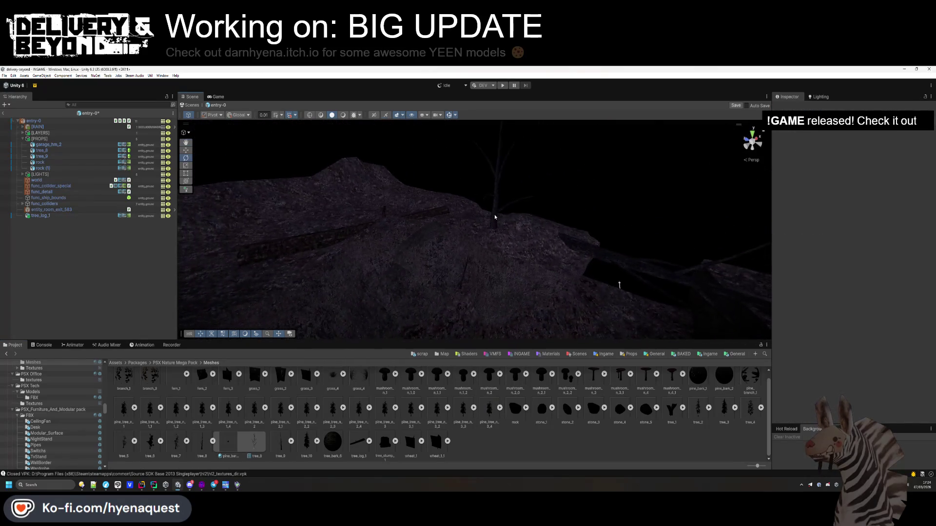
# Duplicate tree_9, widen the copy to 2.45, and move and rotate it
pyautogui.click(496, 232)
pyautogui.hotkey('ctrl', 'd')
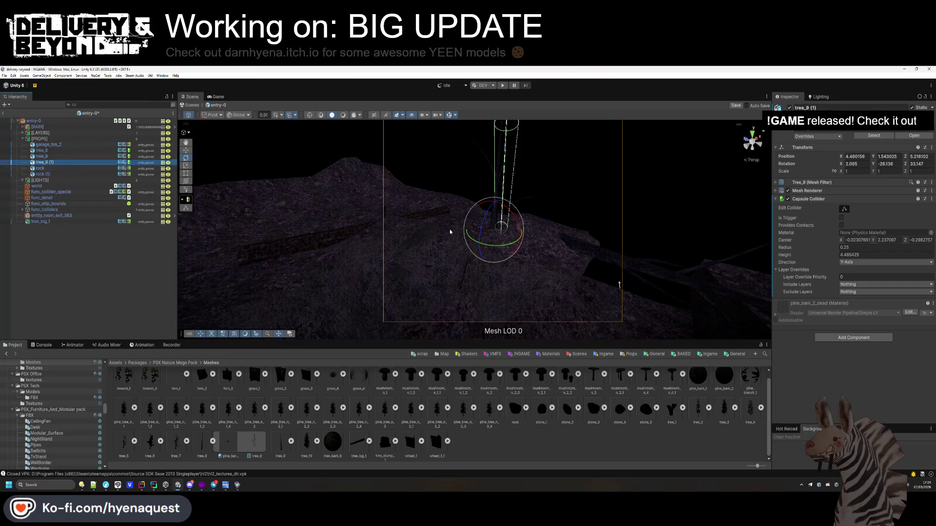
pyautogui.moveTo(235, 220); pyautogui.dragTo(261, 251)
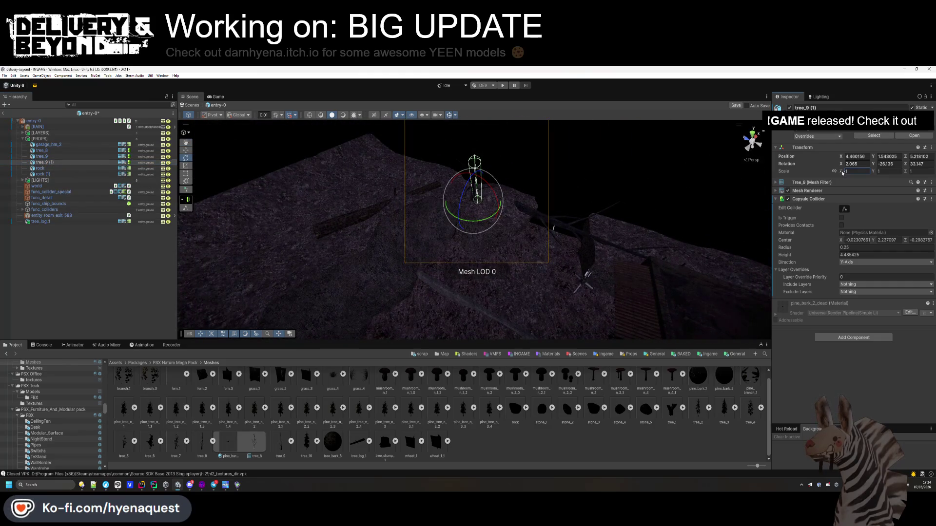
pyautogui.moveTo(842, 173); pyautogui.dragTo(860, 178)
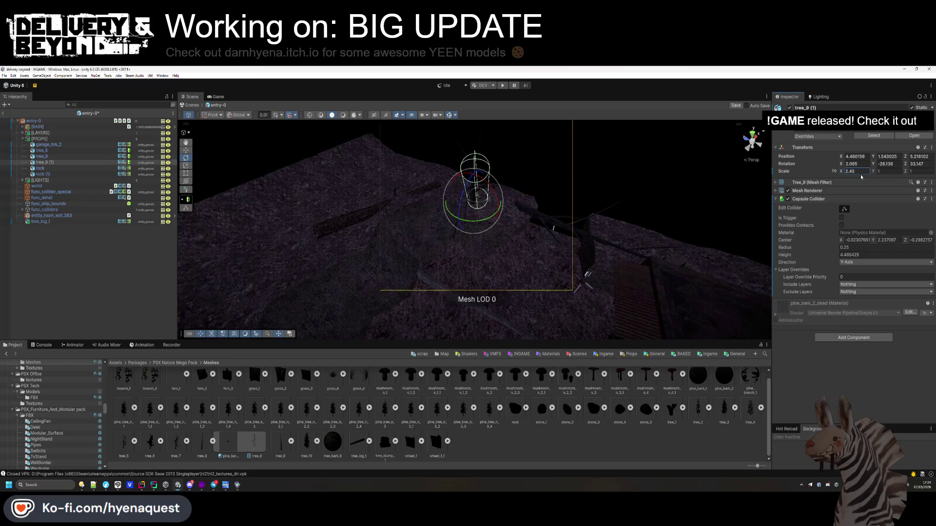
pyautogui.moveTo(472, 203)
pyautogui.mouseDown()
pyautogui.moveTo(313, 217)
pyautogui.moveTo(328, 259)
pyautogui.moveTo(338, 250)
pyautogui.mouseUp()
pyautogui.moveTo(872, 163); pyautogui.dragTo(848, 164)
pyautogui.press('f')
# Try a second and third tree copy, then undo back to the first copy
pyautogui.hotkey('ctrl', 'd')
pyautogui.moveTo(426, 208); pyautogui.dragTo(285, 211)
pyautogui.moveTo(872, 164)
pyautogui.mouseDown()
pyautogui.moveTo(317, 210)
pyautogui.moveTo(307, 266)
pyautogui.mouseUp()
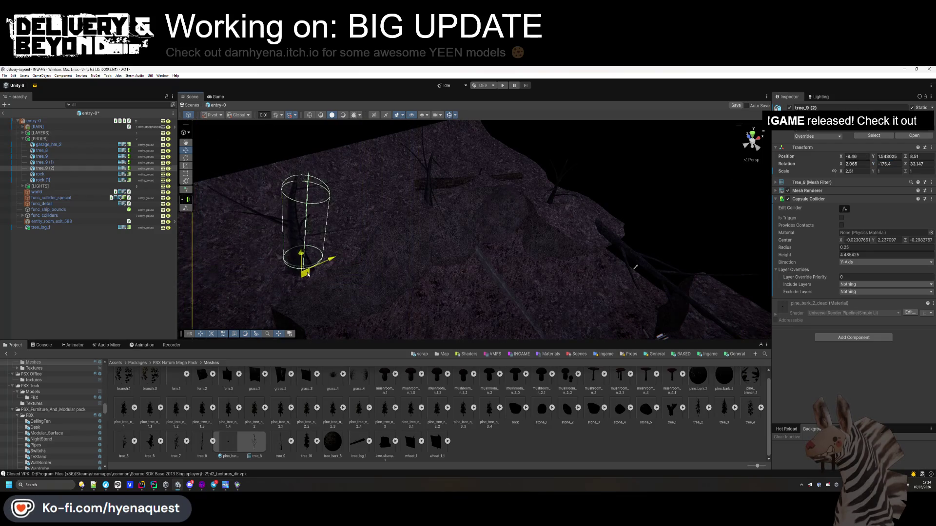
pyautogui.moveTo(464, 204)
pyautogui.mouseDown()
pyautogui.moveTo(312, 234)
pyautogui.moveTo(289, 199)
pyautogui.mouseUp()
pyautogui.hotkey('ctrl', 'd')
pyautogui.hotkey('ctrl', 'z')
pyautogui.hotkey('ctrl', 'z')
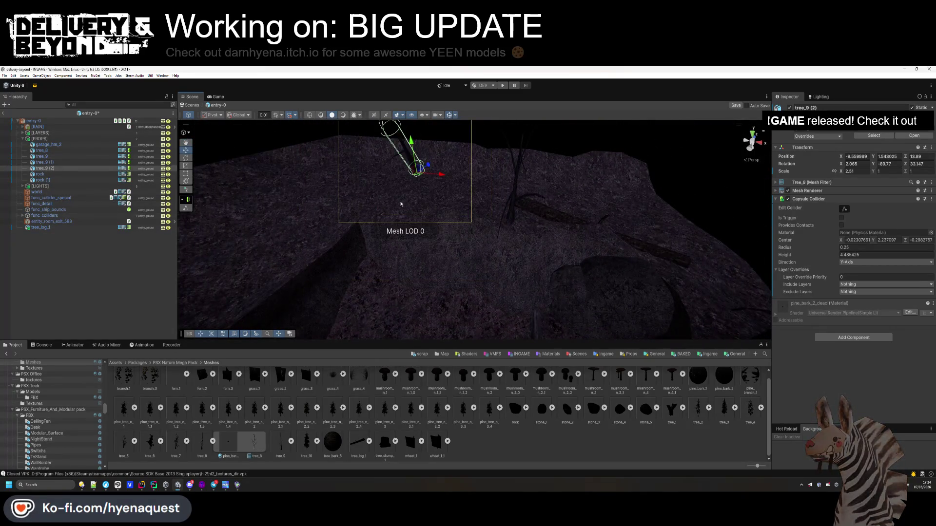
pyautogui.hotkey('ctrl', 'z')
pyautogui.hotkey('ctrl', 'z')
# Set the tree copy's scale to 2.5, move and rotate it, and sink and tilt it into the ground
pyautogui.moveTo(476, 215); pyautogui.dragTo(635, 264)
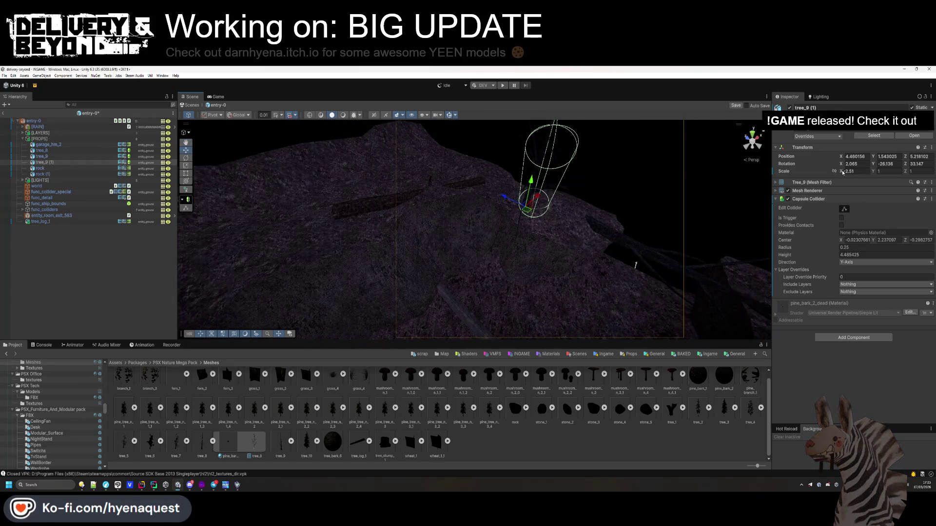
pyautogui.hotkey('ctrl', 'z')
pyautogui.write('3.5')
pyautogui.press('BackSpace')
pyautogui.write('5')
pyautogui.moveTo(527, 210)
pyautogui.mouseDown()
pyautogui.moveTo(351, 203)
pyautogui.moveTo(311, 223)
pyautogui.mouseUp()
pyautogui.moveTo(865, 166); pyautogui.dragTo(377, 203)
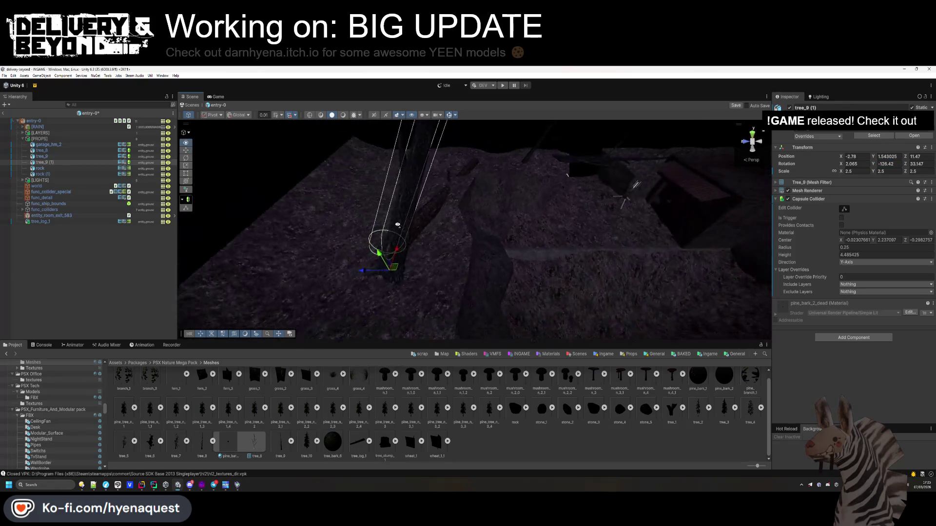
pyautogui.moveTo(388, 253)
pyautogui.mouseDown()
pyautogui.moveTo(407, 272)
pyautogui.moveTo(397, 267)
pyautogui.mouseUp()
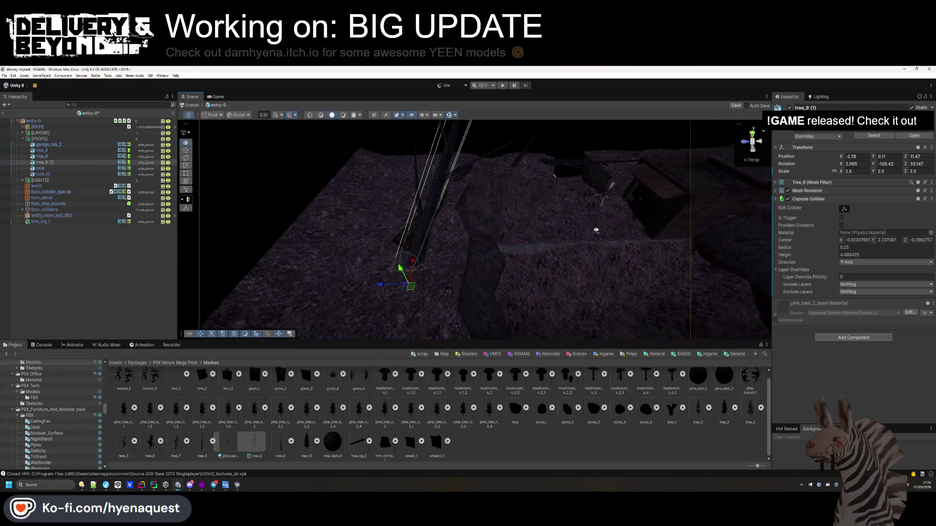
pyautogui.scroll(3, 397, 268)
pyautogui.moveTo(411, 306)
pyautogui.mouseDown()
pyautogui.moveTo(491, 317)
pyautogui.moveTo(485, 326)
pyautogui.moveTo(395, 234)
pyautogui.moveTo(311, 224)
pyautogui.mouseUp()
# Duplicate the tilted tree and place tree_9 (2) down the trench at X -1.06, Z -8.57
pyautogui.hotkey('ctrl', 'd')
pyautogui.moveTo(425, 264)
pyautogui.mouseDown()
pyautogui.moveTo(428, 237)
pyautogui.moveTo(563, 117)
pyautogui.moveTo(471, 204)
pyautogui.moveTo(487, 229)
pyautogui.mouseUp()
pyautogui.press('f')
pyautogui.moveTo(541, 250); pyautogui.dragTo(470, 271)
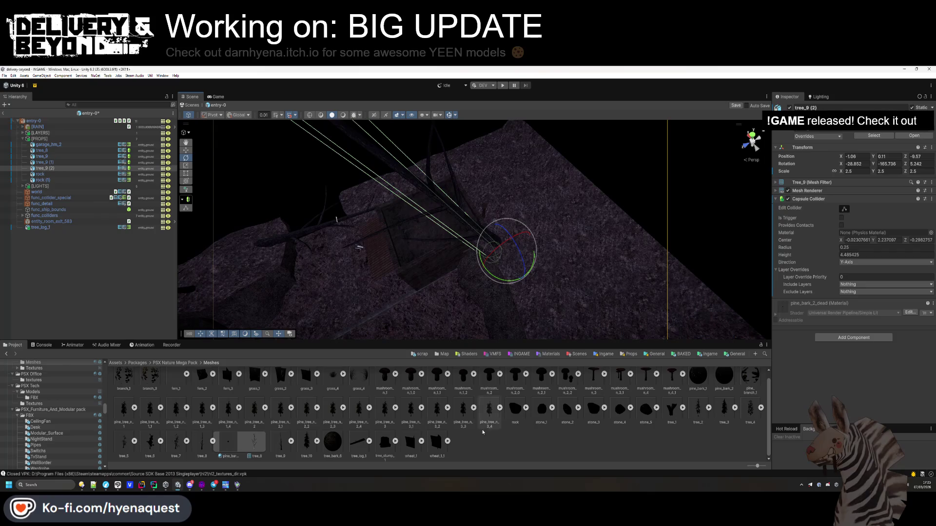
pyautogui.click(363, 256)
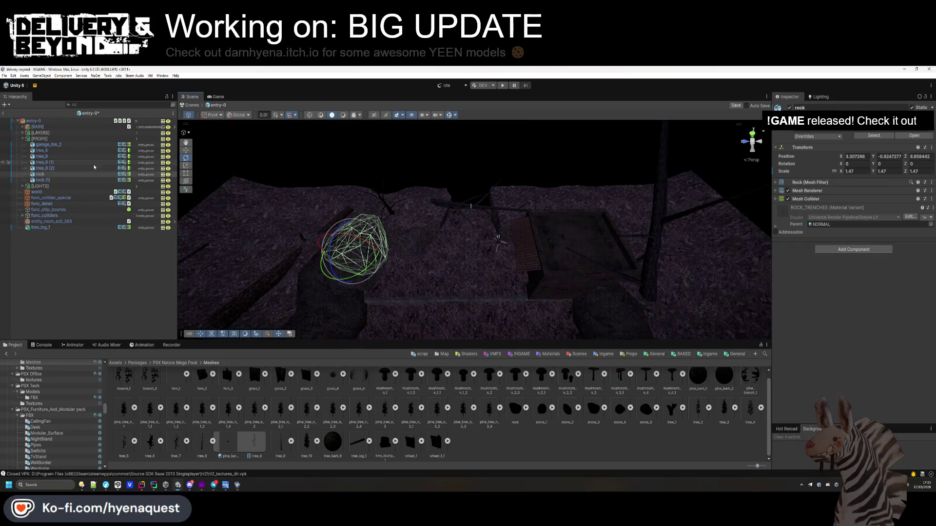
# Move the rock to a new spot and enlarge it to scale 2.9
pyautogui.moveTo(340, 258)
pyautogui.mouseDown()
pyautogui.moveTo(322, 232)
pyautogui.moveTo(277, 213)
pyautogui.moveTo(234, 253)
pyautogui.mouseUp()
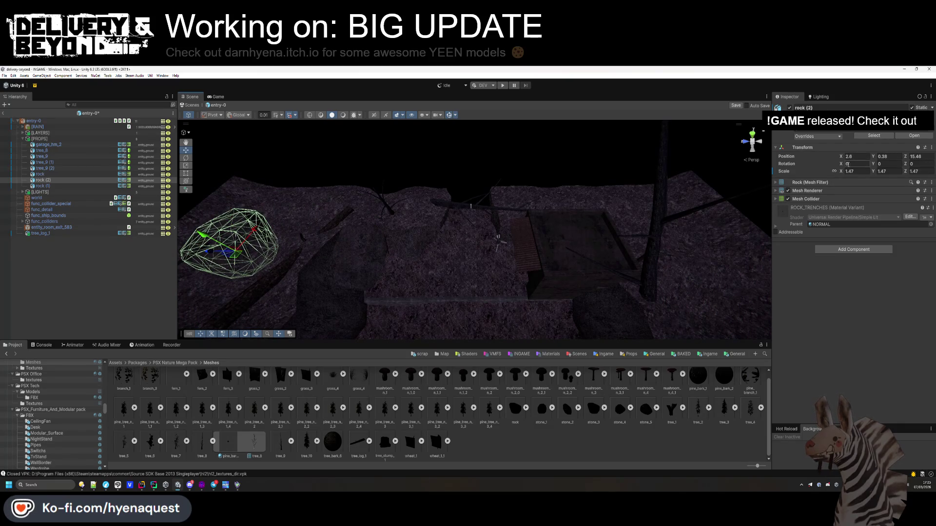
pyautogui.click(848, 171)
pyautogui.write('2.9')
pyautogui.moveTo(487, 244)
pyautogui.mouseDown()
pyautogui.moveTo(526, 255)
pyautogui.moveTo(416, 230)
pyautogui.moveTo(267, 215)
pyautogui.moveTo(375, 194)
pyautogui.mouseUp()
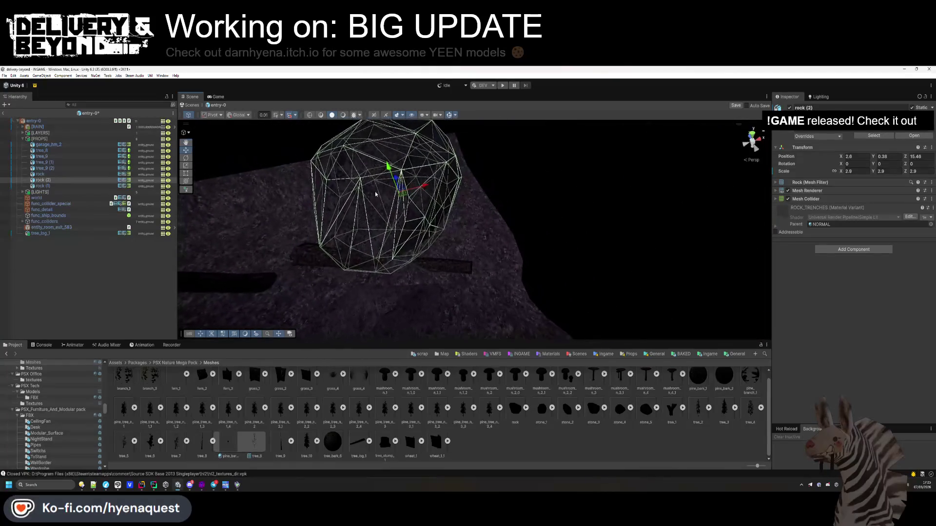
# Duplicate the rock repeatedly, spreading copies up to rock (7) around the pit
pyautogui.hotkey('ctrl', 'd')
pyautogui.moveTo(536, 189); pyautogui.dragTo(410, 202)
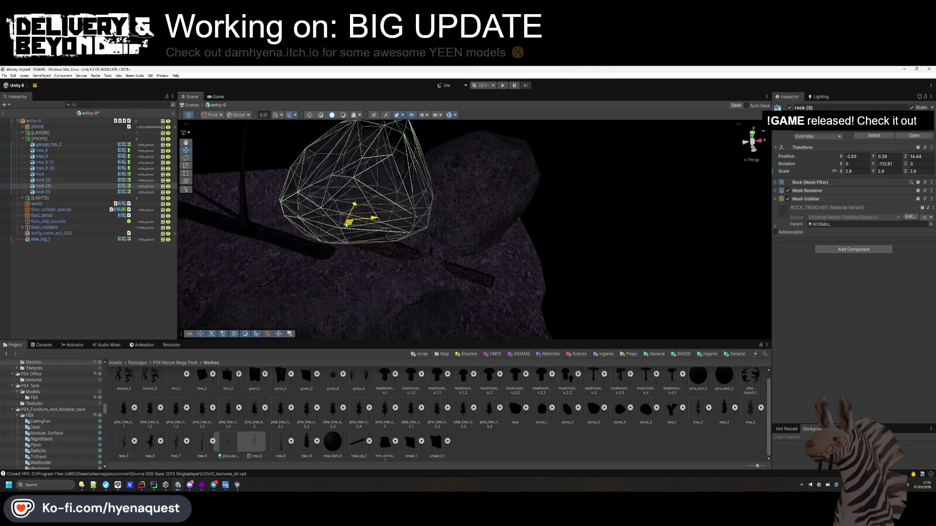
pyautogui.click(471, 409)
pyautogui.moveTo(385, 282)
pyautogui.mouseDown()
pyautogui.moveTo(492, 170)
pyautogui.moveTo(518, 199)
pyautogui.moveTo(418, 255)
pyautogui.moveTo(454, 248)
pyautogui.mouseUp()
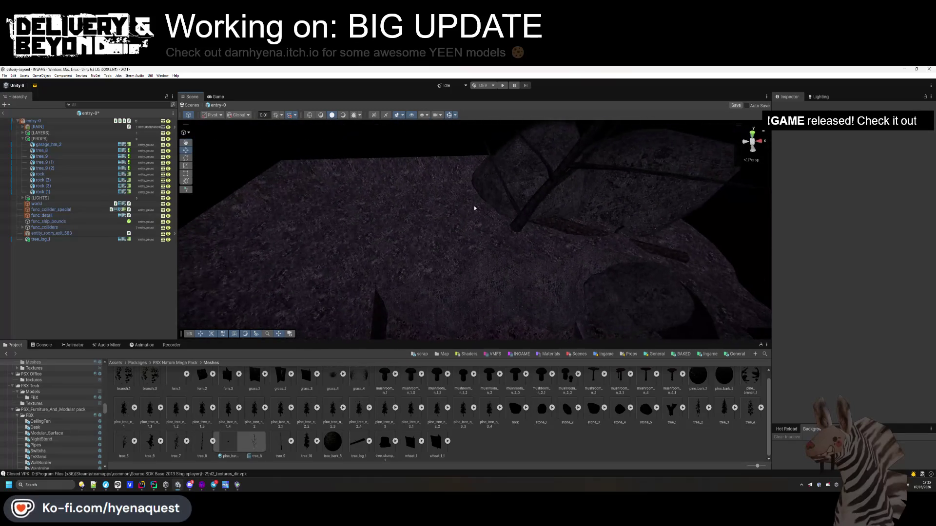
pyautogui.click(502, 185)
pyautogui.moveTo(534, 209); pyautogui.dragTo(417, 225)
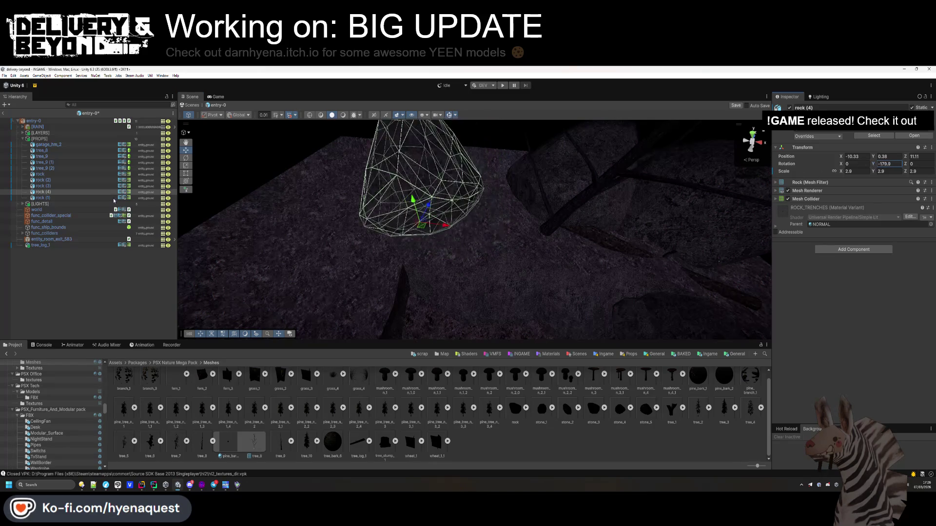
pyautogui.moveTo(448, 274); pyautogui.dragTo(417, 263)
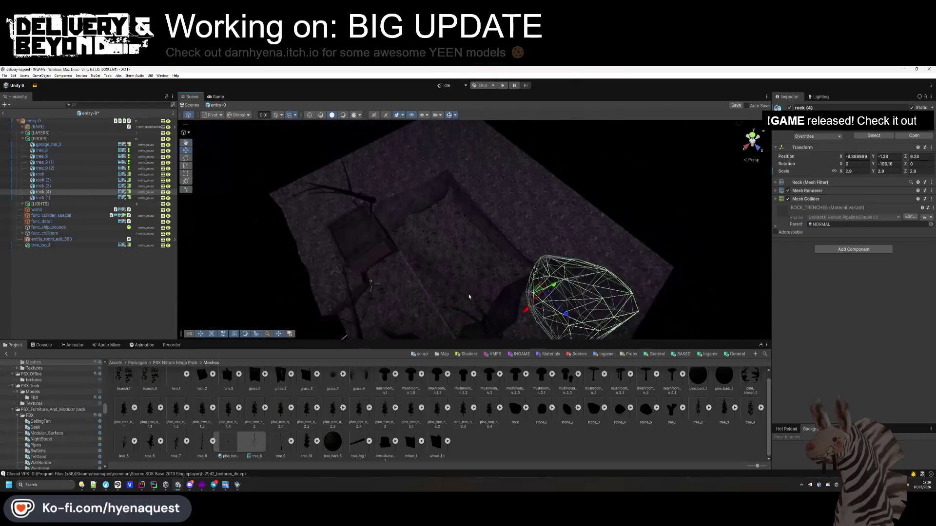
pyautogui.hotkey('ctrl', 'd')
pyautogui.moveTo(548, 288)
pyautogui.mouseDown()
pyautogui.moveTo(398, 187)
pyautogui.moveTo(389, 195)
pyautogui.moveTo(419, 210)
pyautogui.mouseUp()
pyautogui.hotkey('ctrl', 'd')
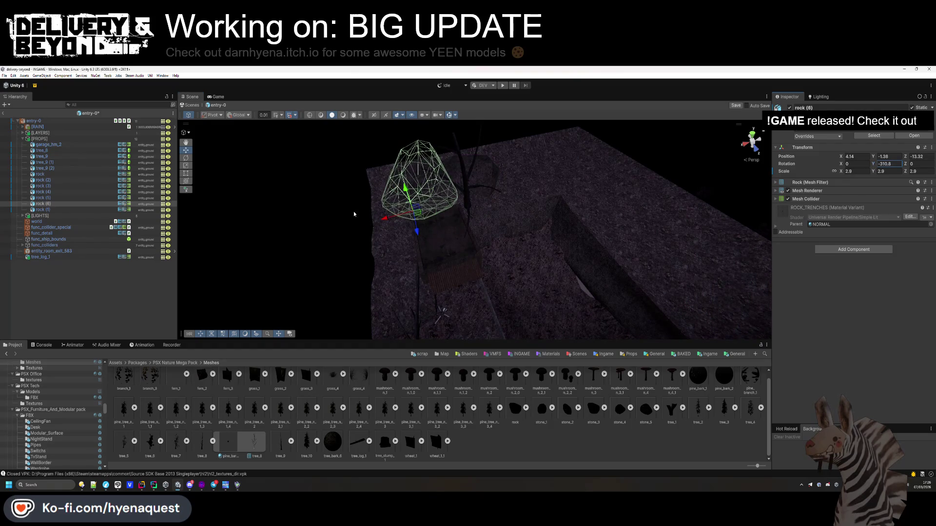
pyautogui.moveTo(413, 238)
pyautogui.mouseDown()
pyautogui.moveTo(476, 265)
pyautogui.moveTo(360, 250)
pyautogui.moveTo(361, 225)
pyautogui.moveTo(351, 278)
pyautogui.moveTo(413, 226)
pyautogui.moveTo(371, 263)
pyautogui.mouseUp()
pyautogui.scroll(1, 243, 418)
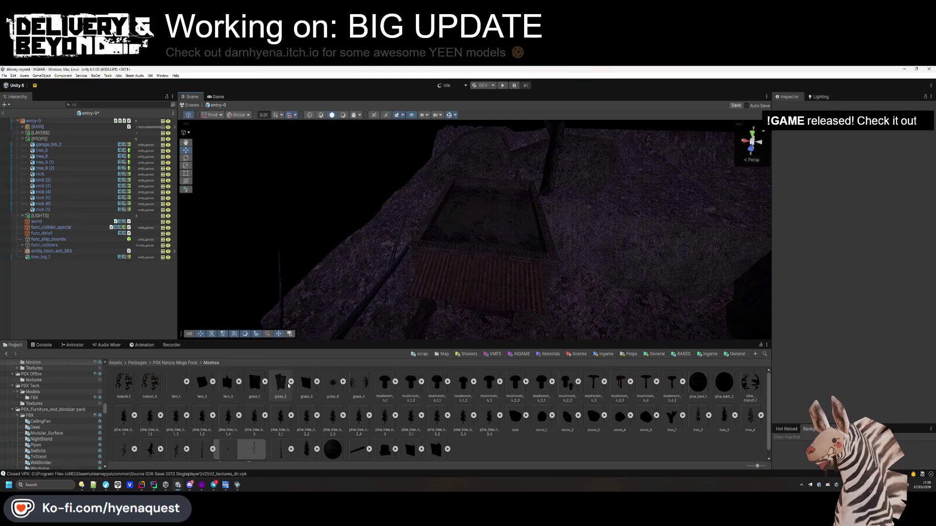
# Drop the grass_4 mesh into the scene on the rock slope
pyautogui.click(338, 386)
pyautogui.moveTo(339, 385)
pyautogui.mouseDown()
pyautogui.moveTo(374, 266)
pyautogui.moveTo(368, 292)
pyautogui.moveTo(361, 278)
pyautogui.moveTo(392, 302)
pyautogui.mouseUp()
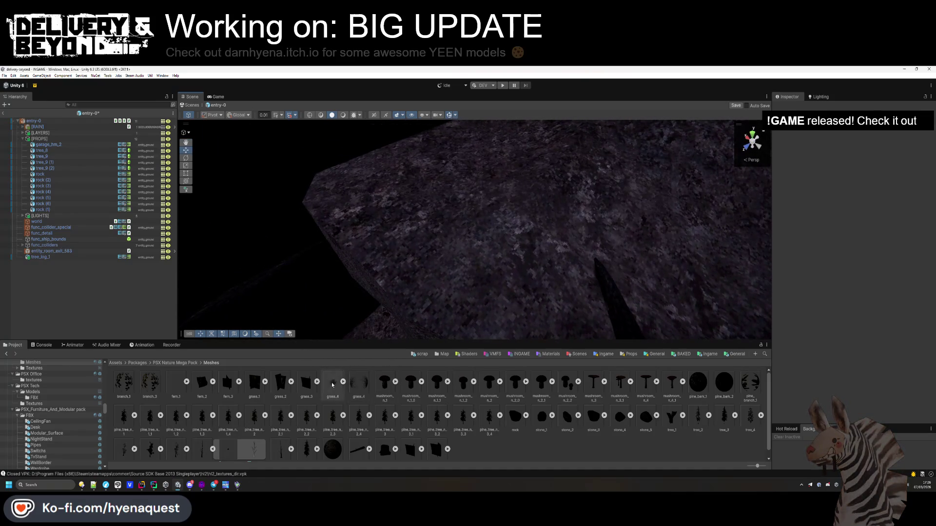
pyautogui.moveTo(419, 244)
pyautogui.mouseDown()
pyautogui.moveTo(425, 236)
pyautogui.moveTo(426, 258)
pyautogui.moveTo(385, 312)
pyautogui.mouseUp()
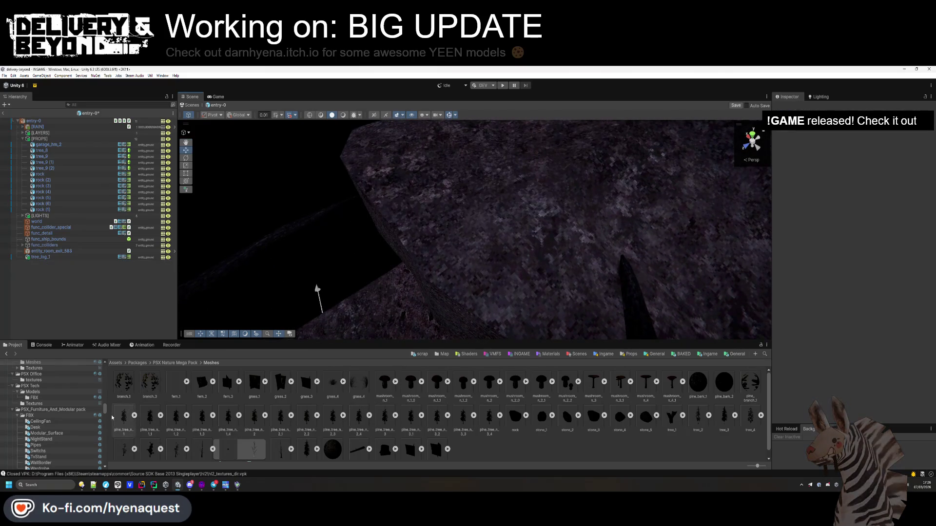
# Drag the [BUSH] prefab from Templates/Ingame/Models onto the trench floor
pyautogui.click(701, 354)
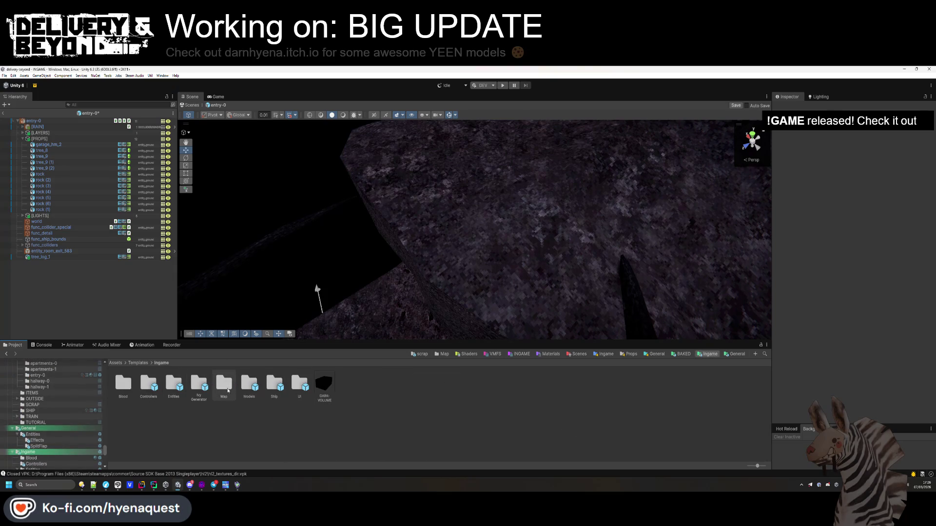
pyautogui.doubleClick(228, 390)
pyautogui.click(161, 363)
pyautogui.click(138, 363)
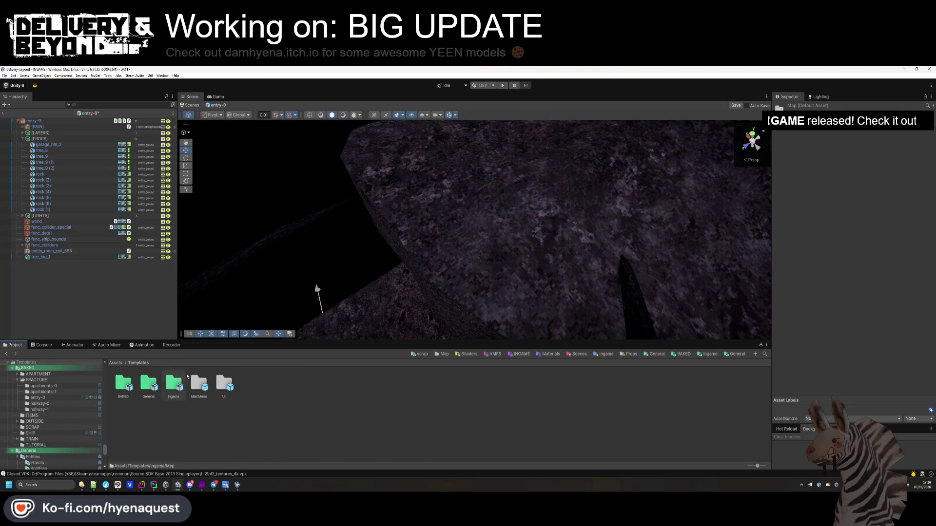
pyautogui.doubleClick(176, 389)
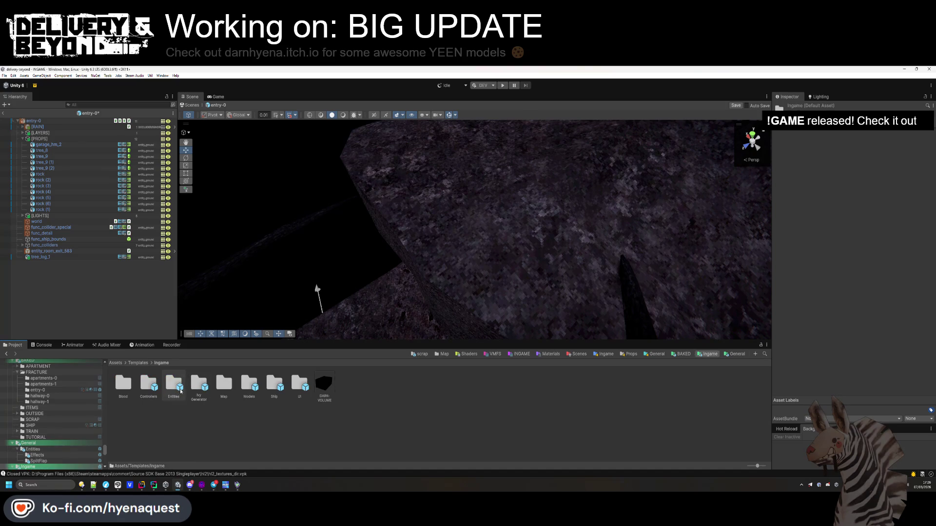
pyautogui.doubleClick(225, 386)
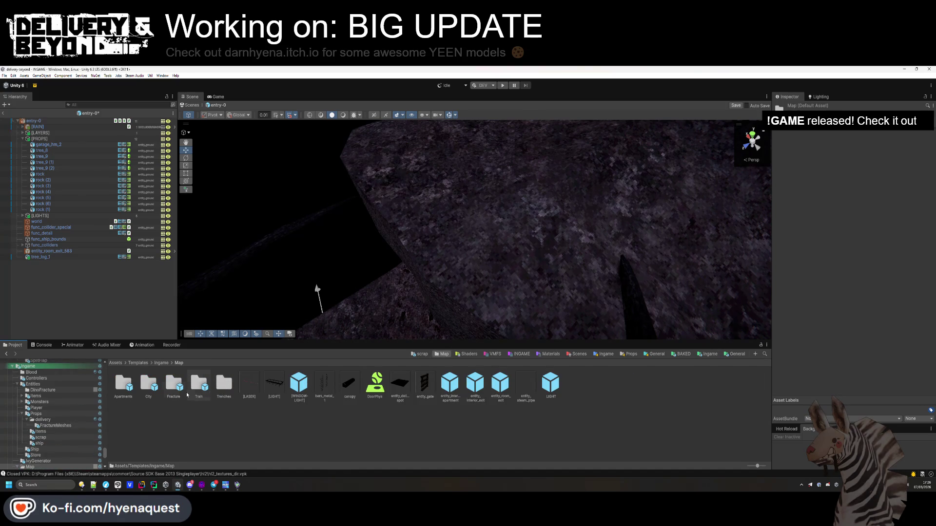
pyautogui.press('BackSpace')
pyautogui.doubleClick(250, 385)
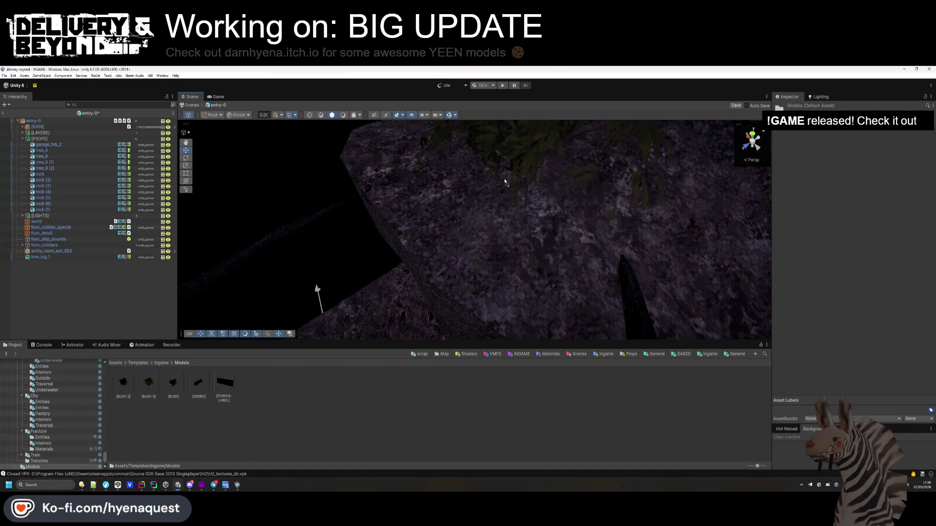
pyautogui.moveTo(183, 389)
pyautogui.mouseDown()
pyautogui.moveTo(516, 194)
pyautogui.moveTo(543, 134)
pyautogui.moveTo(457, 246)
pyautogui.moveTo(485, 205)
pyautogui.moveTo(546, 202)
pyautogui.mouseUp()
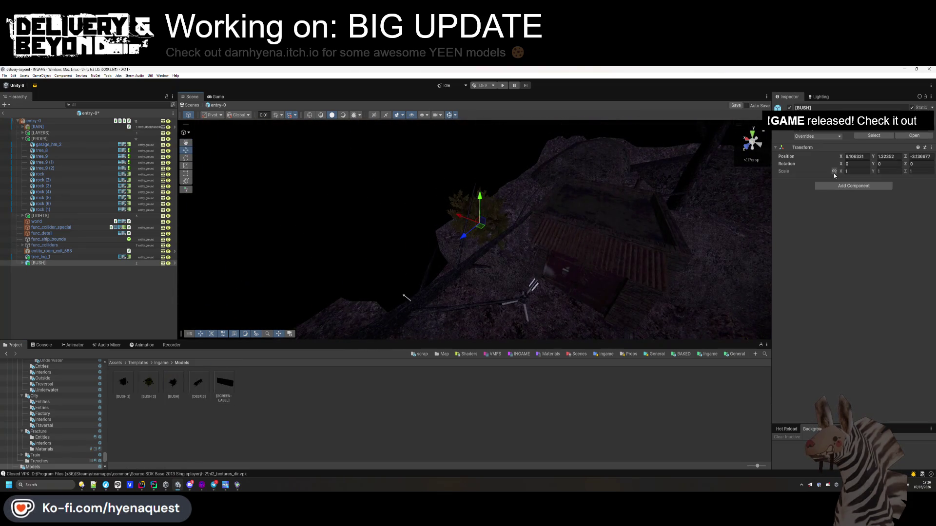
# Adjust the first bush's values, lower it onto the ground and slide it along the trench
pyautogui.write('-0.3')
pyautogui.write('2.1')
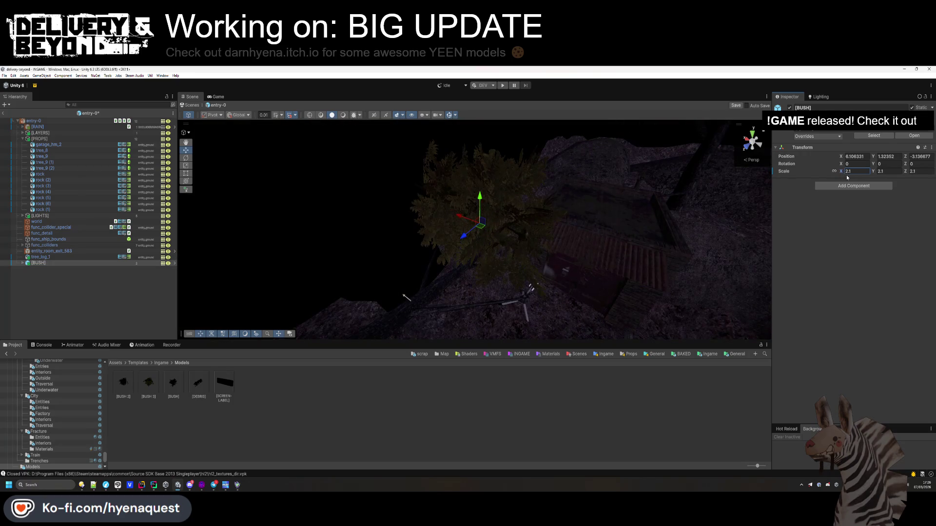
pyautogui.write('1.3')
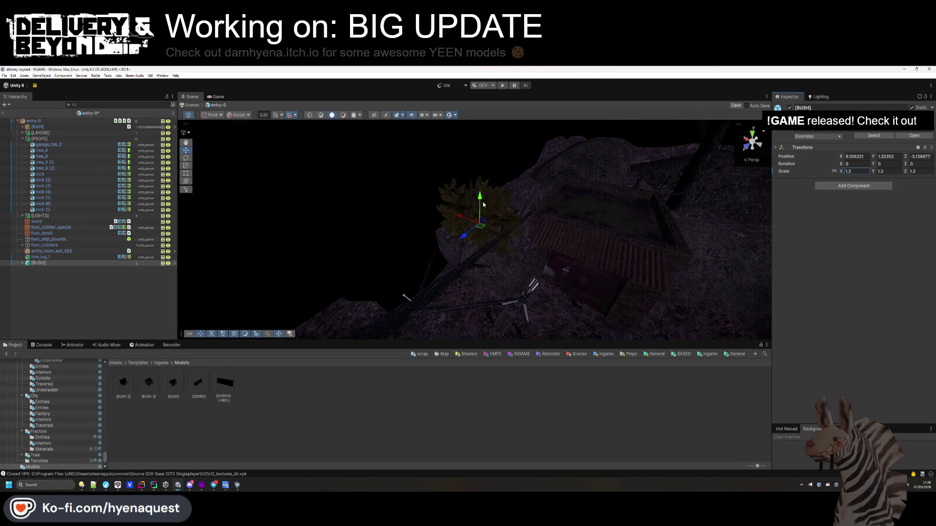
pyautogui.moveTo(483, 205)
pyautogui.mouseDown()
pyautogui.moveTo(455, 271)
pyautogui.moveTo(488, 229)
pyautogui.mouseUp()
pyautogui.moveTo(517, 195)
pyautogui.mouseDown()
pyautogui.moveTo(533, 190)
pyautogui.moveTo(566, 136)
pyautogui.moveTo(525, 241)
pyautogui.moveTo(488, 200)
pyautogui.moveTo(469, 226)
pyautogui.moveTo(463, 206)
pyautogui.mouseUp()
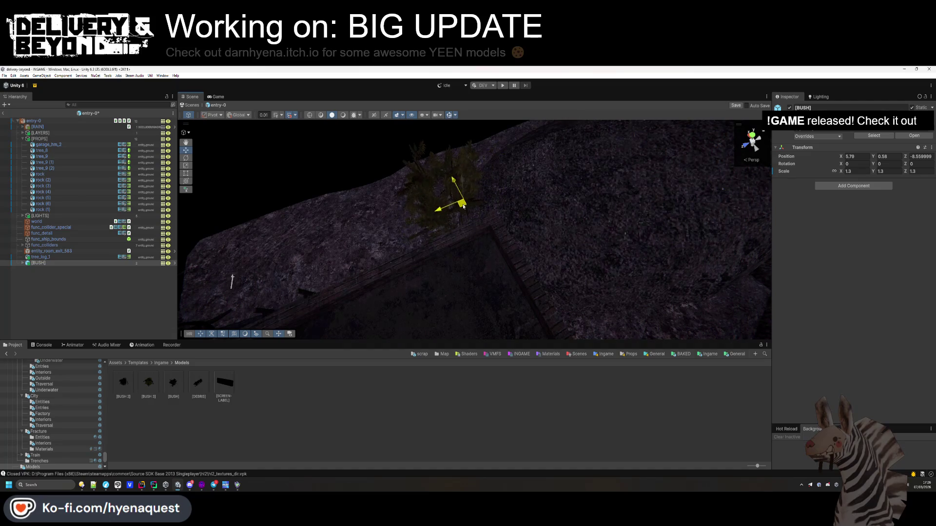
# Duplicate the bush into copies up to [BUSH] (4), spreading them along the trench and rotating one about 44°
pyautogui.hotkey('ctrl', 'd')
pyautogui.moveTo(385, 221); pyautogui.dragTo(611, 279)
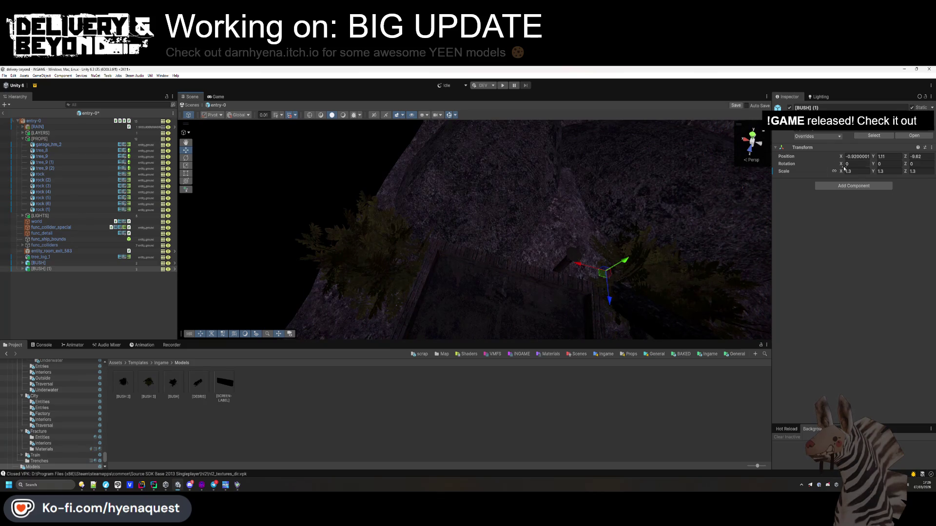
pyautogui.moveTo(872, 166); pyautogui.dragTo(385, 252)
pyautogui.moveTo(603, 273); pyautogui.dragTo(565, 280)
pyautogui.hotkey('ctrl', 'd')
pyautogui.moveTo(423, 253)
pyautogui.mouseDown()
pyautogui.moveTo(493, 286)
pyautogui.moveTo(412, 286)
pyautogui.moveTo(437, 309)
pyautogui.moveTo(363, 227)
pyautogui.moveTo(355, 232)
pyautogui.moveTo(365, 231)
pyautogui.moveTo(355, 246)
pyautogui.moveTo(833, 165)
pyautogui.mouseUp()
pyautogui.hotkey('ctrl', 'd')
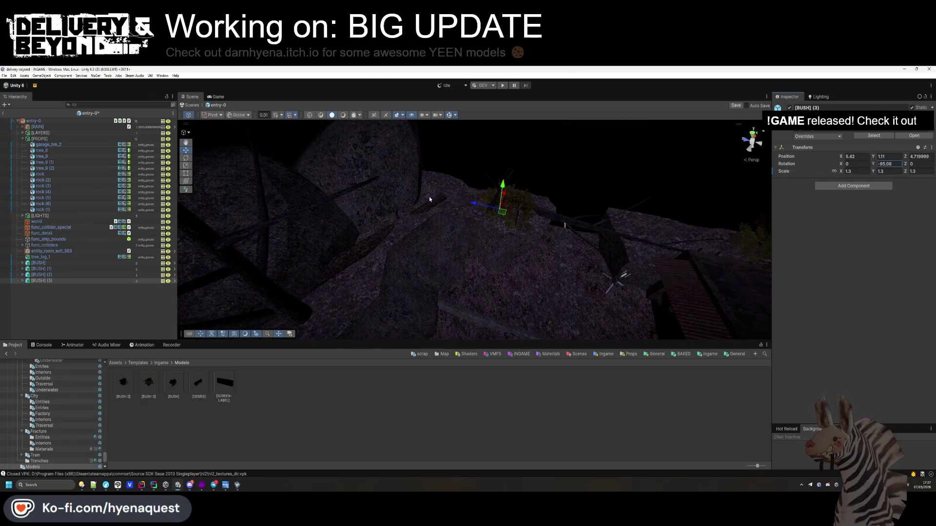
pyautogui.hotkey('ctrl', 'd')
pyautogui.moveTo(490, 218); pyautogui.dragTo(384, 230)
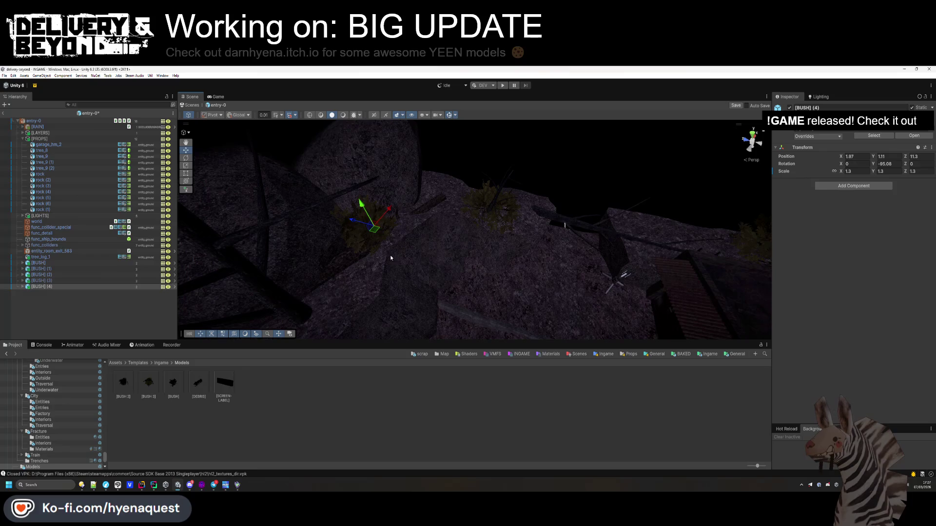
pyautogui.click(391, 258)
pyautogui.moveTo(428, 272)
pyautogui.mouseDown()
pyautogui.moveTo(476, 309)
pyautogui.moveTo(459, 176)
pyautogui.moveTo(484, 213)
pyautogui.mouseUp()
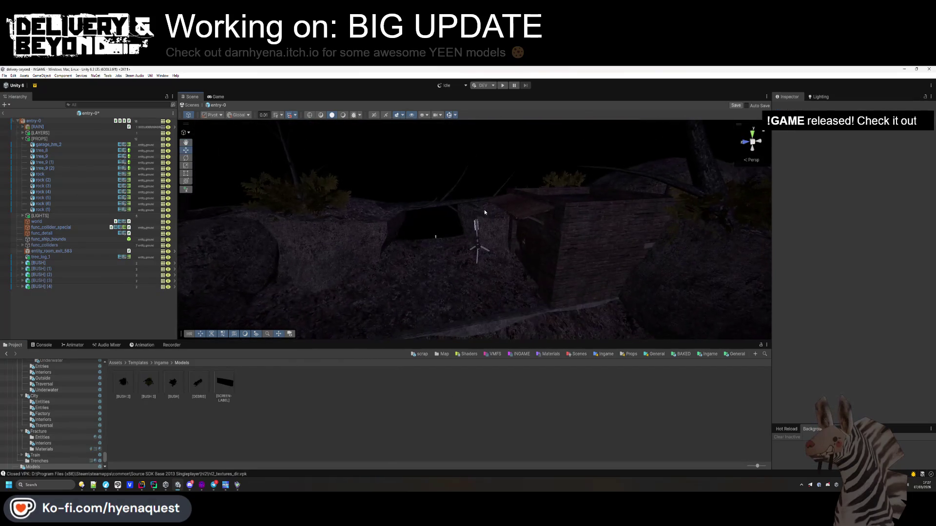
pyautogui.press('BackSpace')
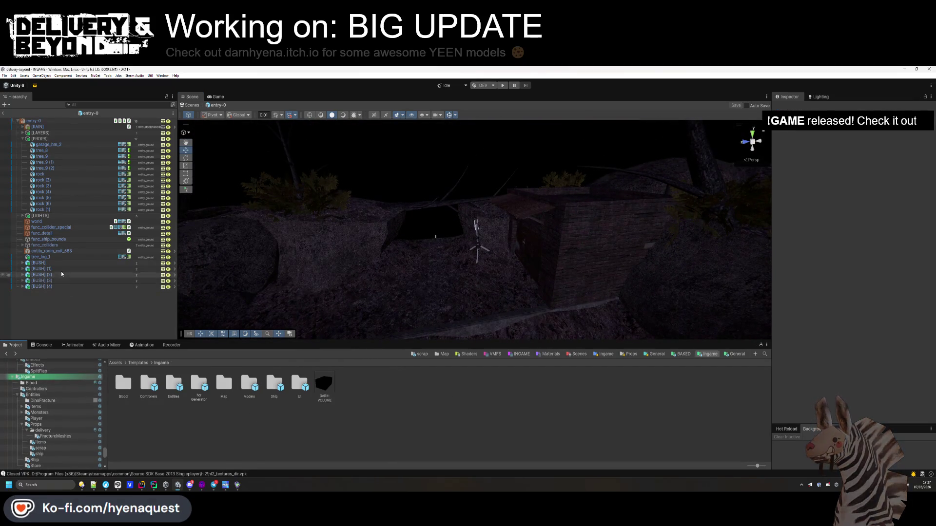
# Move tree_log_1 and the five bushes under garage_hm_2 in [PROPS], then frame the rocky ground
pyautogui.keyDown('shift'); pyautogui.click(50, 287); pyautogui.keyUp('shift')
pyautogui.moveTo(50, 186); pyautogui.dragTo(49, 150)
pyautogui.click(48, 145)
pyautogui.moveTo(476, 251)
pyautogui.mouseDown()
pyautogui.moveTo(510, 268)
pyautogui.moveTo(467, 288)
pyautogui.moveTo(585, 244)
pyautogui.mouseUp()
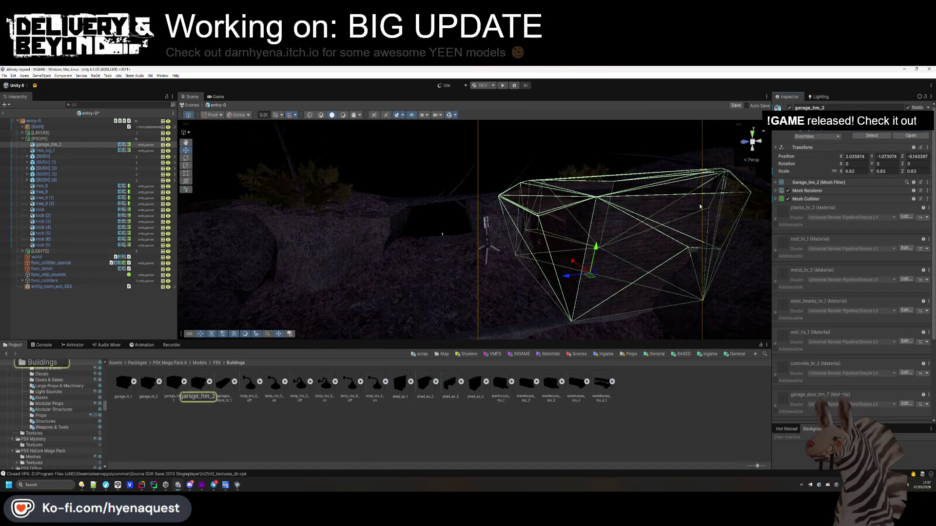
pyautogui.moveTo(341, 259)
pyautogui.mouseDown()
pyautogui.moveTo(323, 271)
pyautogui.moveTo(255, 180)
pyautogui.moveTo(213, 323)
pyautogui.moveTo(244, 195)
pyautogui.moveTo(434, 182)
pyautogui.moveTo(409, 190)
pyautogui.mouseUp()
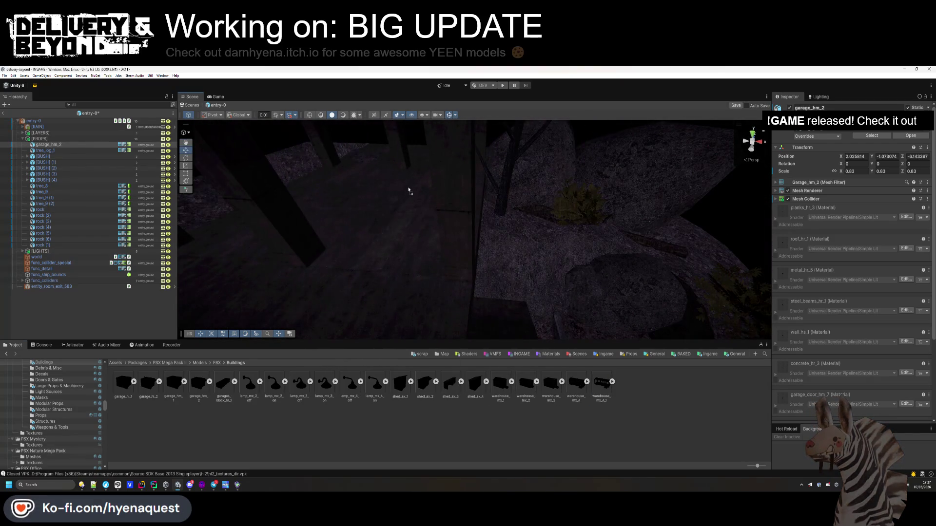
pyautogui.scroll(3, 409, 190)
pyautogui.moveTo(433, 337); pyautogui.dragTo(474, 298)
# Browse the PSX Mega Pack II model folders to reach Debris & Misc
pyautogui.click(58, 398)
pyautogui.click(48, 393)
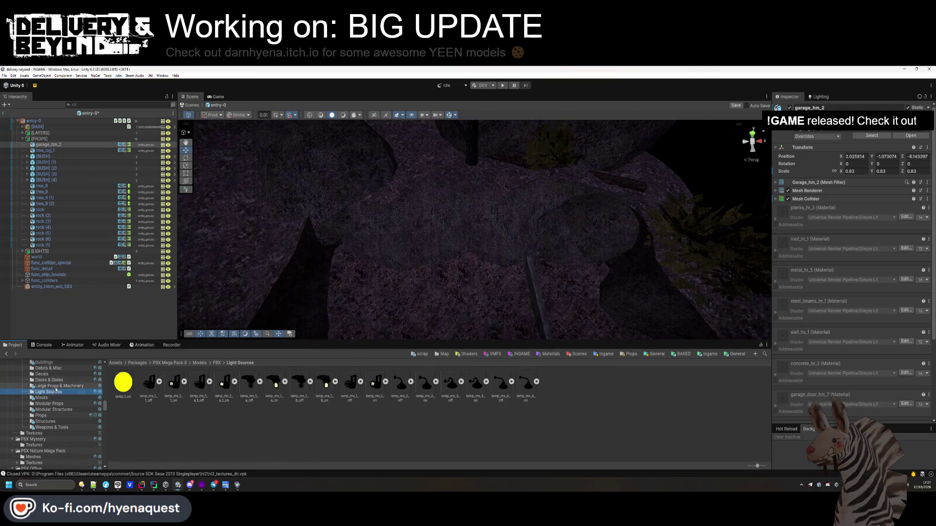
pyautogui.click(53, 380)
pyautogui.click(51, 374)
pyautogui.click(41, 392)
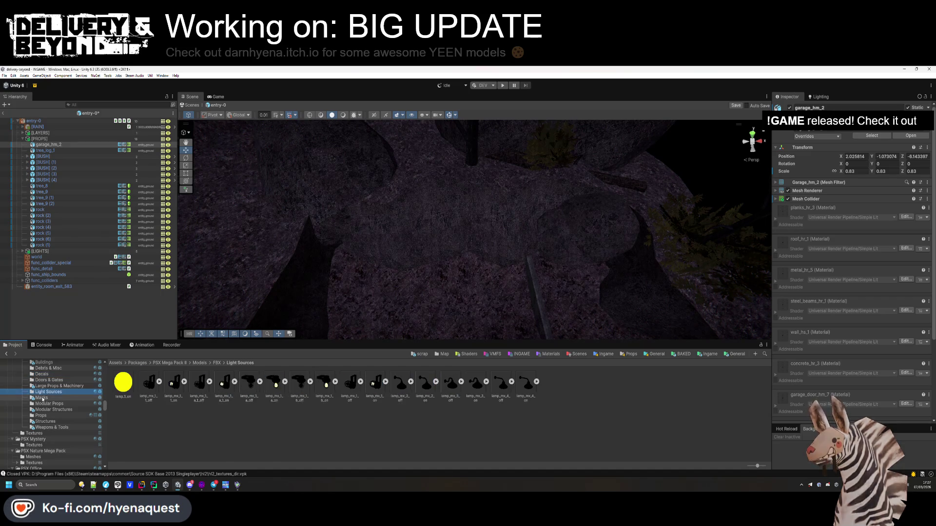
pyautogui.click(42, 397)
pyautogui.scroll(2, 42, 397)
pyautogui.click(43, 396)
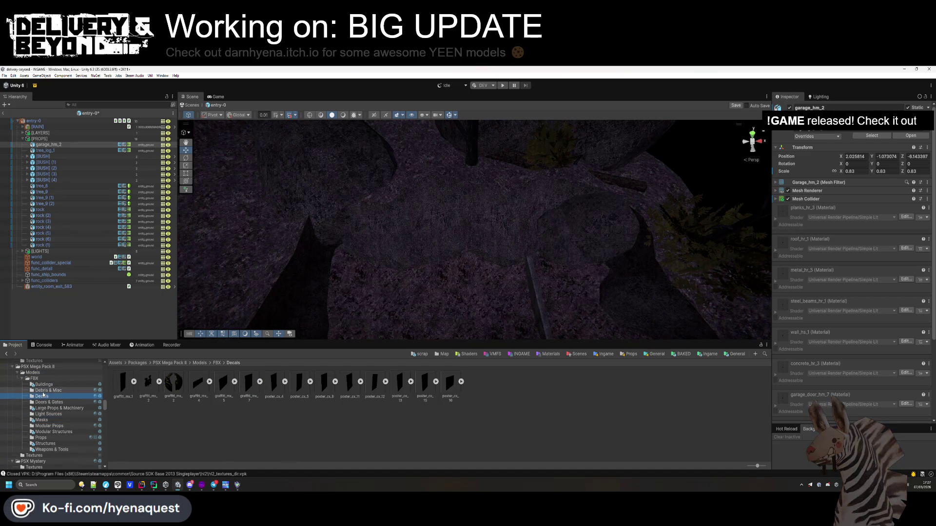
pyautogui.click(43, 391)
# Try placing gravel_pile_hr_2 near the rocks, then undo it
pyautogui.moveTo(485, 288); pyautogui.dragTo(480, 278)
pyautogui.moveTo(376, 418)
pyautogui.mouseDown()
pyautogui.moveTo(445, 259)
pyautogui.moveTo(439, 248)
pyautogui.mouseUp()
pyautogui.hotkey('ctrl', 'z')
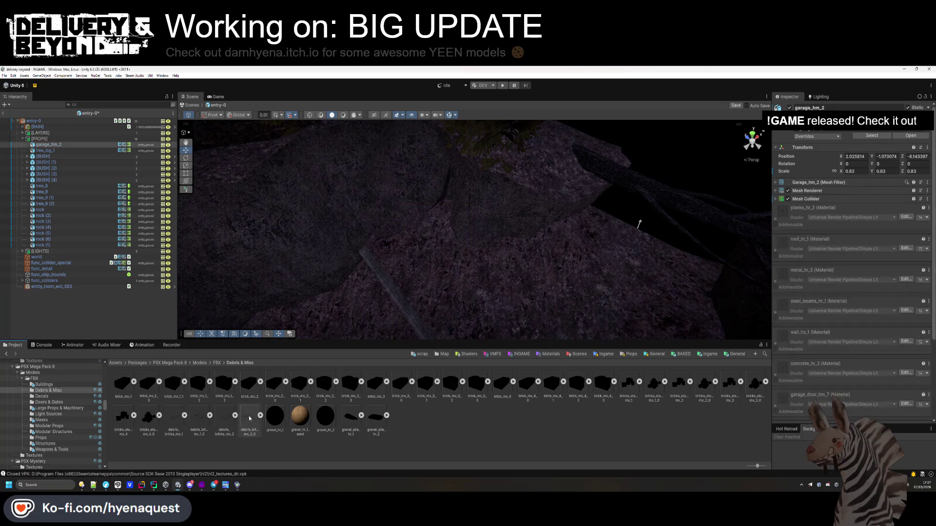
# Drop debris_bricks_mx_2_0 into the trench, turn off its shadow casting, and file it under [PROPS]
pyautogui.moveTo(604, 260); pyautogui.dragTo(604, 261)
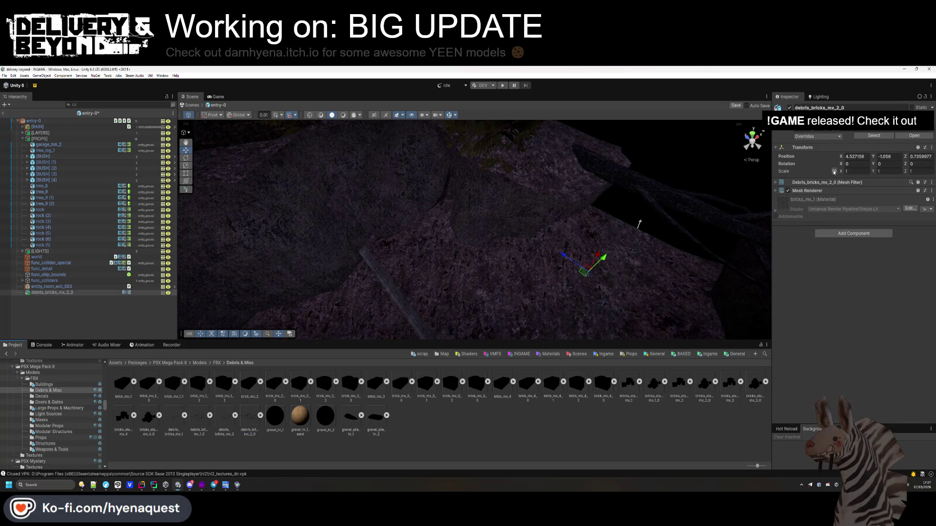
pyautogui.moveTo(585, 234)
pyautogui.mouseDown()
pyautogui.moveTo(451, 202)
pyautogui.moveTo(462, 231)
pyautogui.moveTo(455, 218)
pyautogui.moveTo(561, 204)
pyautogui.moveTo(823, 143)
pyautogui.mouseUp()
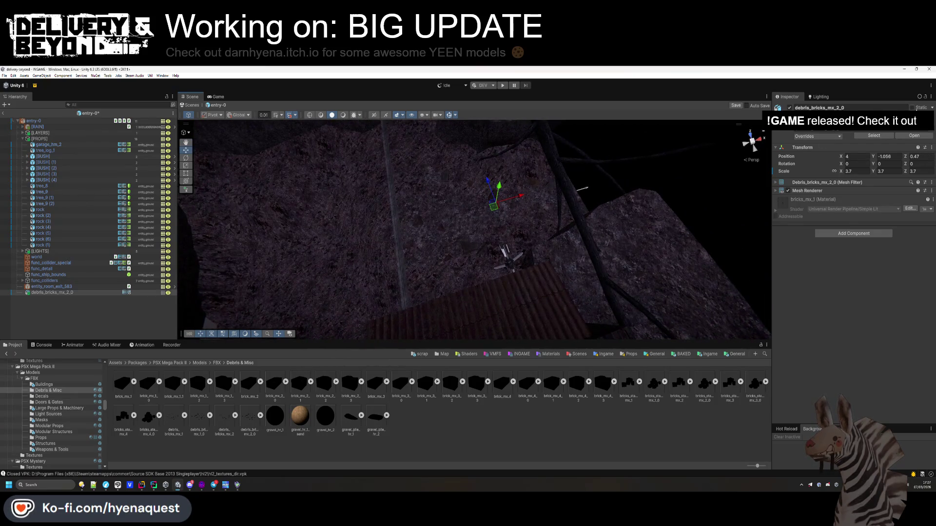
pyautogui.click(855, 192)
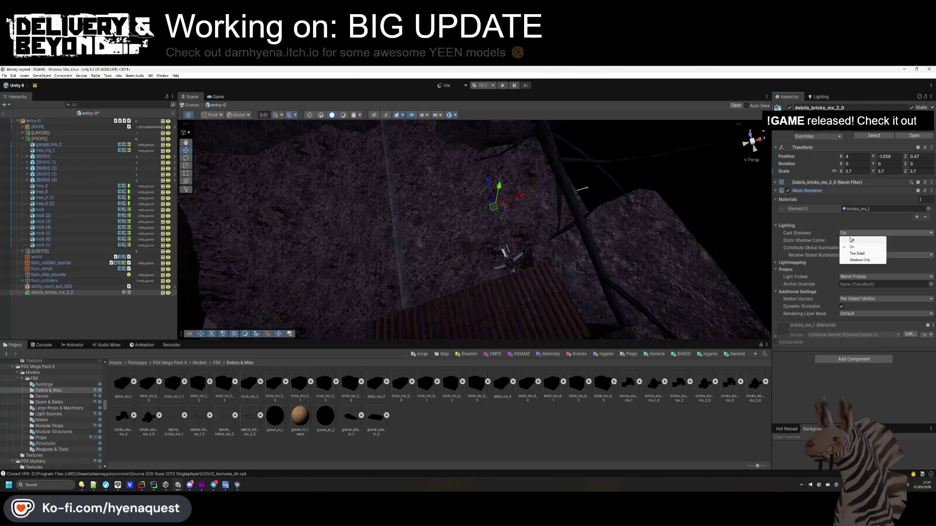
pyautogui.click(850, 240)
pyautogui.click(820, 192)
pyautogui.moveTo(60, 293); pyautogui.dragTo(56, 151)
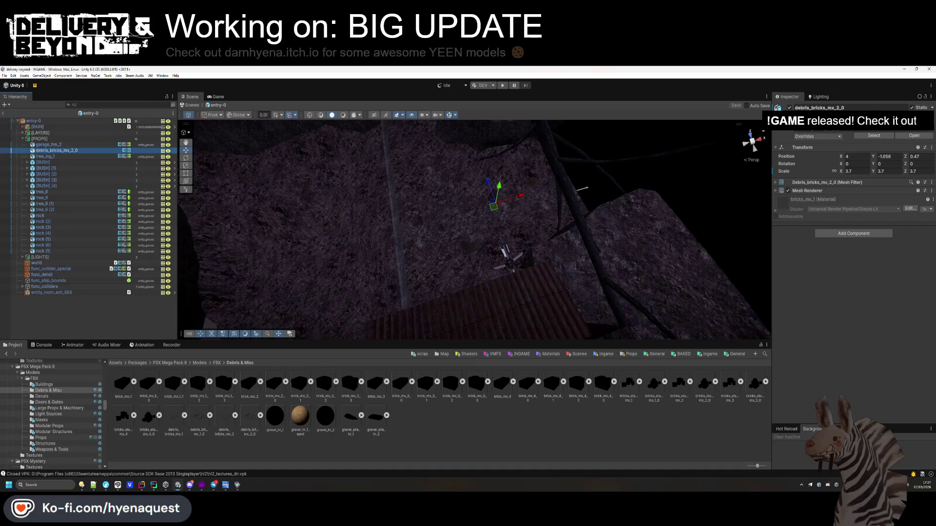
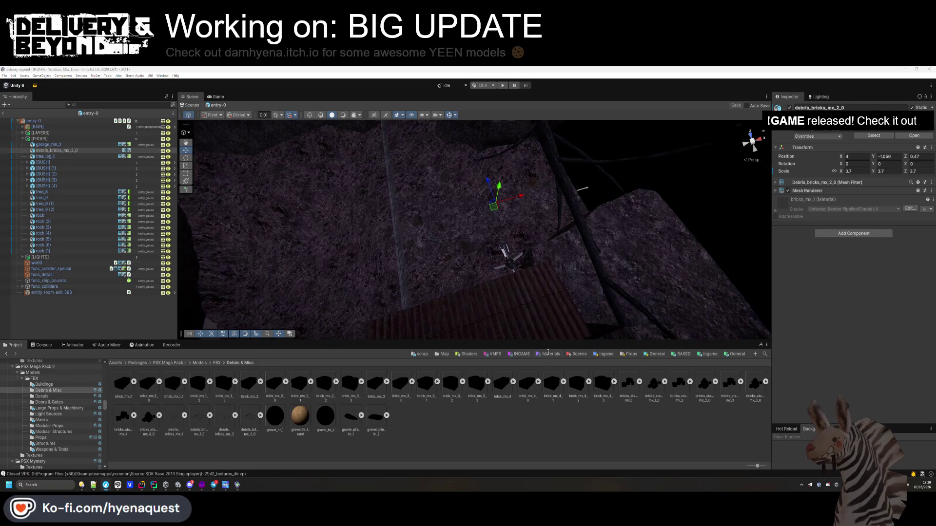
# Orbit toward the trench and open the PSX Mega Pack II Modular Props folder
pyautogui.click(541, 210)
pyautogui.moveTo(541, 210)
pyautogui.mouseDown()
pyautogui.moveTo(545, 170)
pyautogui.moveTo(502, 200)
pyautogui.moveTo(388, 188)
pyautogui.moveTo(342, 158)
pyautogui.moveTo(522, 247)
pyautogui.moveTo(469, 248)
pyautogui.moveTo(483, 267)
pyautogui.moveTo(447, 217)
pyautogui.moveTo(388, 194)
pyautogui.moveTo(341, 219)
pyautogui.mouseUp()
pyautogui.click(54, 431)
pyautogui.press('Up')
pyautogui.moveTo(439, 220)
pyautogui.mouseDown()
pyautogui.moveTo(482, 171)
pyautogui.moveTo(412, 177)
pyautogui.moveTo(466, 234)
pyautogui.moveTo(429, 232)
pyautogui.moveTo(388, 247)
pyautogui.moveTo(513, 264)
pyautogui.moveTo(476, 256)
pyautogui.mouseUp()
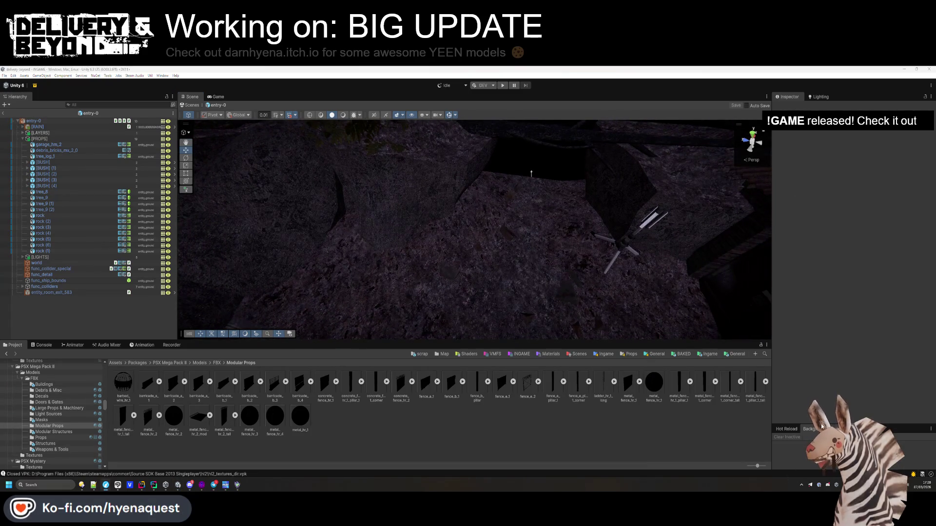
pyautogui.hotkey('alt', 'Tab')
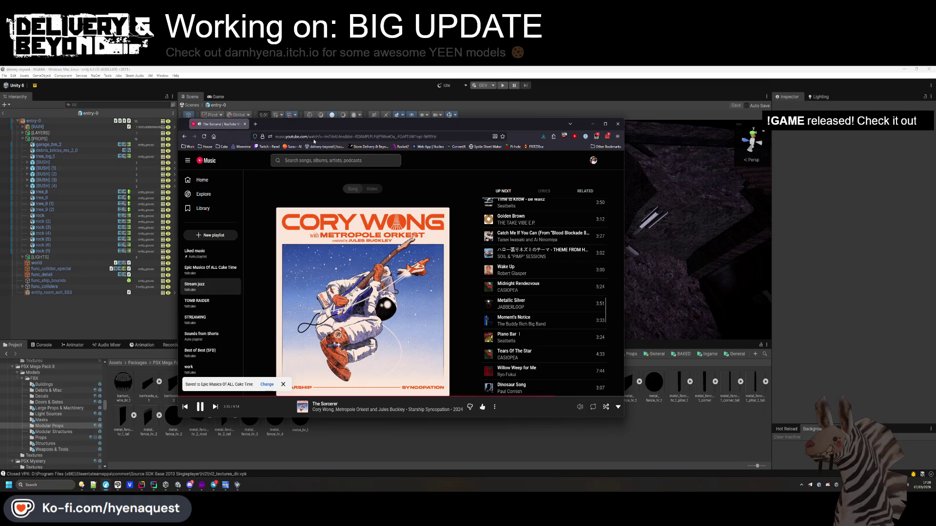
pyautogui.click(531, 173)
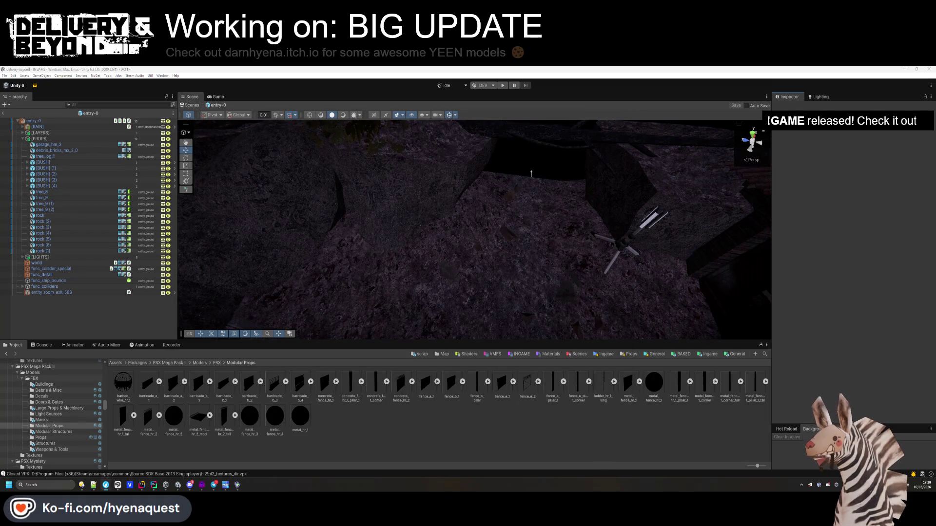
# Place a concrete_fence_hr_2 panel from Modular Props onto the rocky trench ground
pyautogui.moveTo(531, 173)
pyautogui.mouseDown()
pyautogui.moveTo(461, 290)
pyautogui.moveTo(413, 313)
pyautogui.mouseUp()
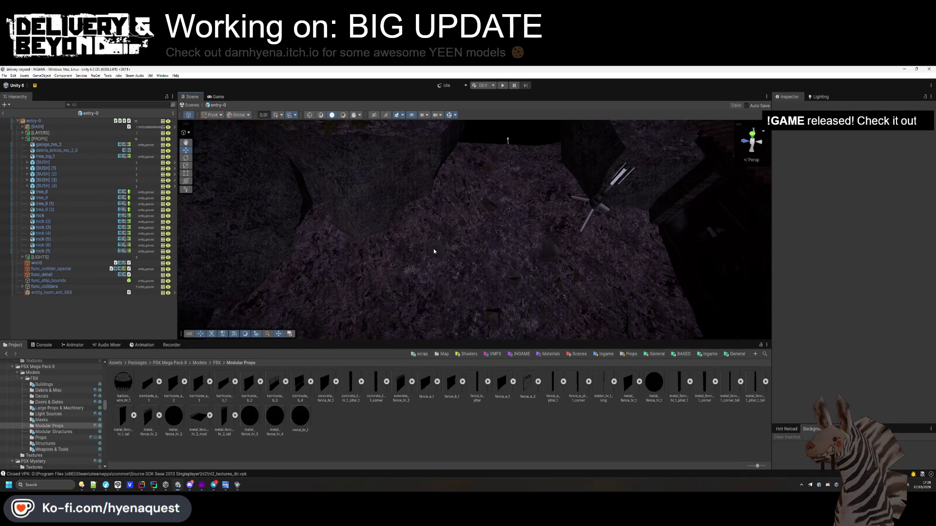
pyautogui.moveTo(262, 333)
pyautogui.mouseDown()
pyautogui.moveTo(378, 217)
pyautogui.moveTo(309, 265)
pyautogui.moveTo(392, 229)
pyautogui.moveTo(438, 244)
pyautogui.mouseUp()
pyautogui.moveTo(341, 229)
pyautogui.mouseDown()
pyautogui.moveTo(409, 203)
pyautogui.moveTo(440, 210)
pyautogui.moveTo(662, 354)
pyautogui.mouseUp()
pyautogui.moveTo(621, 388)
pyautogui.mouseDown()
pyautogui.moveTo(438, 258)
pyautogui.moveTo(351, 385)
pyautogui.moveTo(313, 389)
pyautogui.mouseUp()
pyautogui.moveTo(355, 306)
pyautogui.mouseDown()
pyautogui.moveTo(328, 253)
pyautogui.moveTo(532, 265)
pyautogui.moveTo(526, 242)
pyautogui.moveTo(508, 266)
pyautogui.mouseUp()
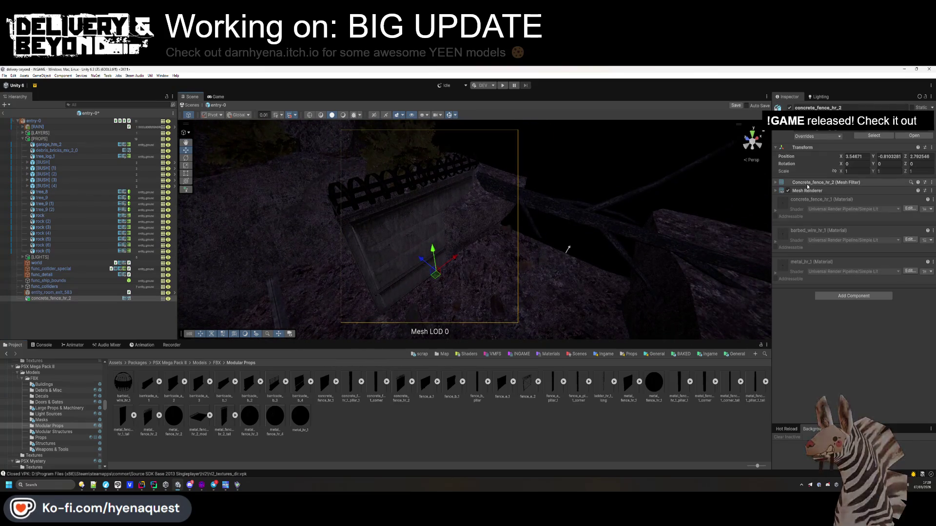
# Remap the fence model's barbed wire to barbed_wire_hr_3, then select the placed fence's Y rotation
pyautogui.click(401, 395)
pyautogui.moveTo(652, 388)
pyautogui.mouseDown()
pyautogui.moveTo(829, 234)
pyautogui.moveTo(858, 229)
pyautogui.mouseUp()
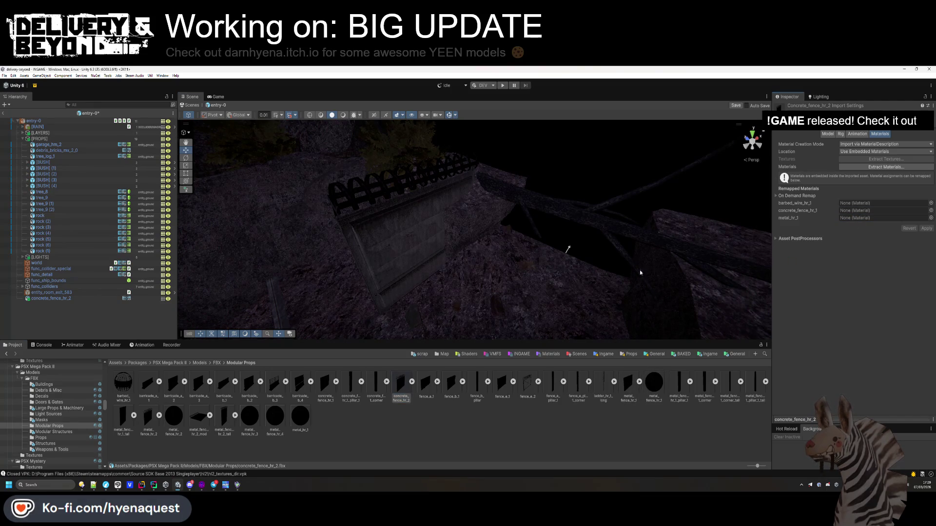
pyautogui.moveTo(658, 390); pyautogui.dragTo(864, 200)
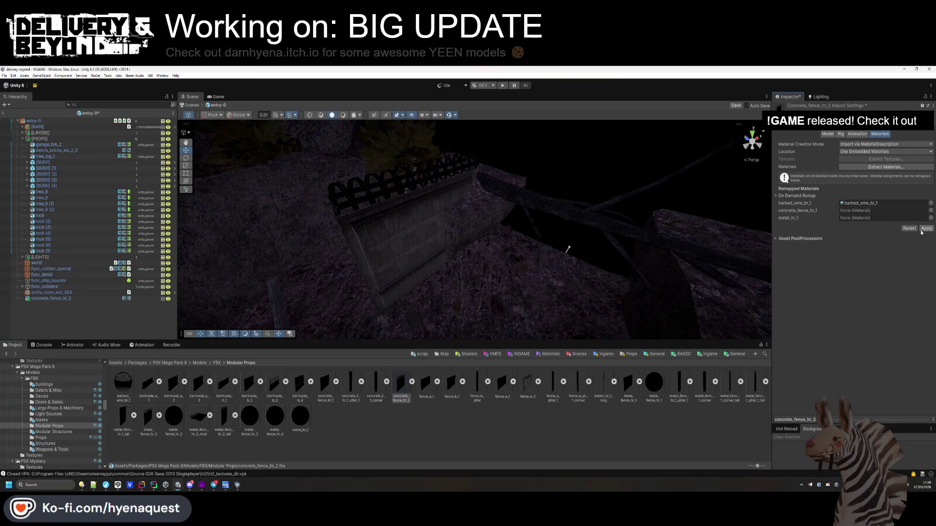
pyautogui.click(828, 135)
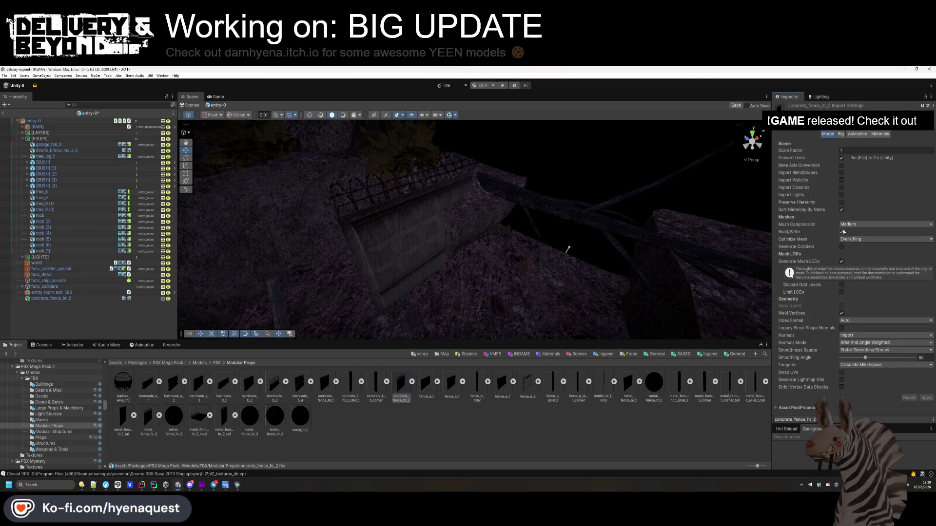
pyautogui.click(393, 262)
pyautogui.click(877, 163)
# Set the fence to 46.38 Y, then sink it to Y -13 and turn it to 68.25
pyautogui.write('46.38')
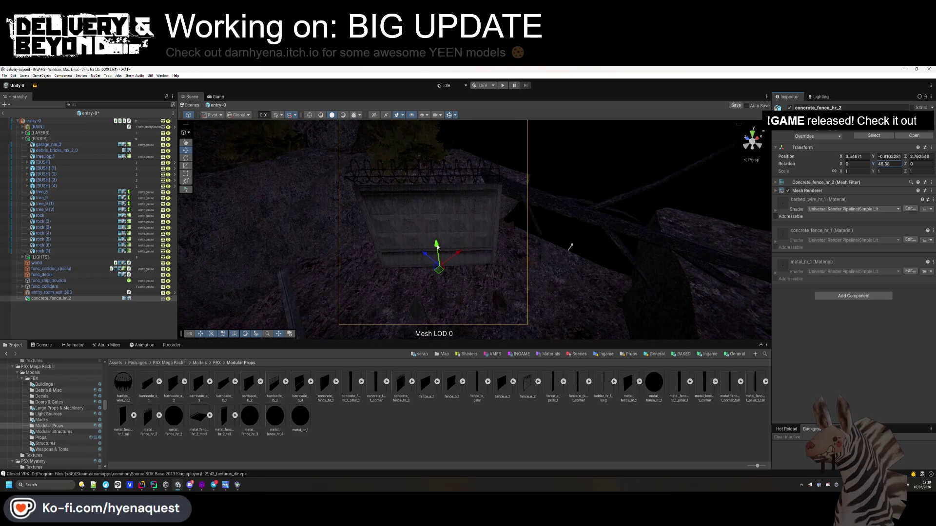
pyautogui.moveTo(437, 246); pyautogui.dragTo(439, 255)
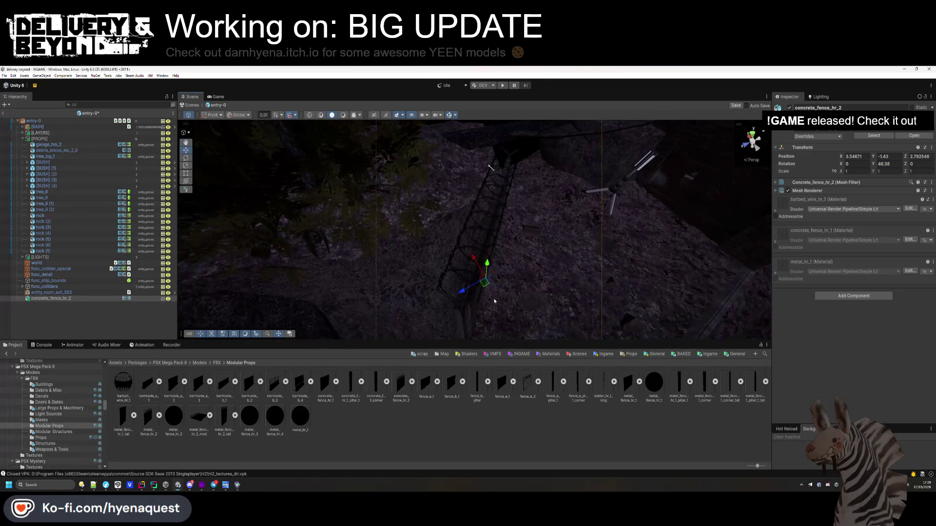
pyautogui.moveTo(488, 283); pyautogui.dragTo(482, 287)
pyautogui.moveTo(874, 165)
pyautogui.mouseDown()
pyautogui.moveTo(465, 271)
pyautogui.moveTo(474, 275)
pyautogui.mouseUp()
pyautogui.click(467, 268)
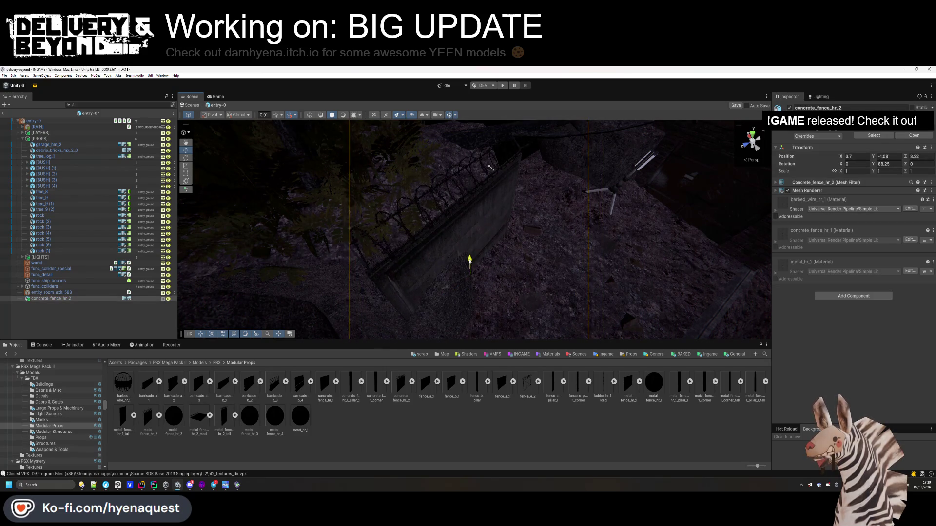
pyautogui.moveTo(470, 267); pyautogui.dragTo(459, 232)
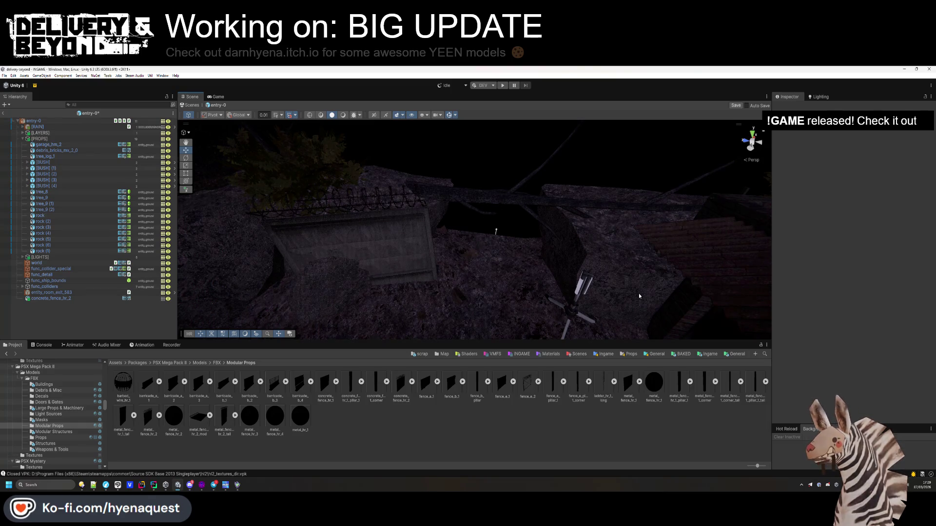
pyautogui.click(391, 257)
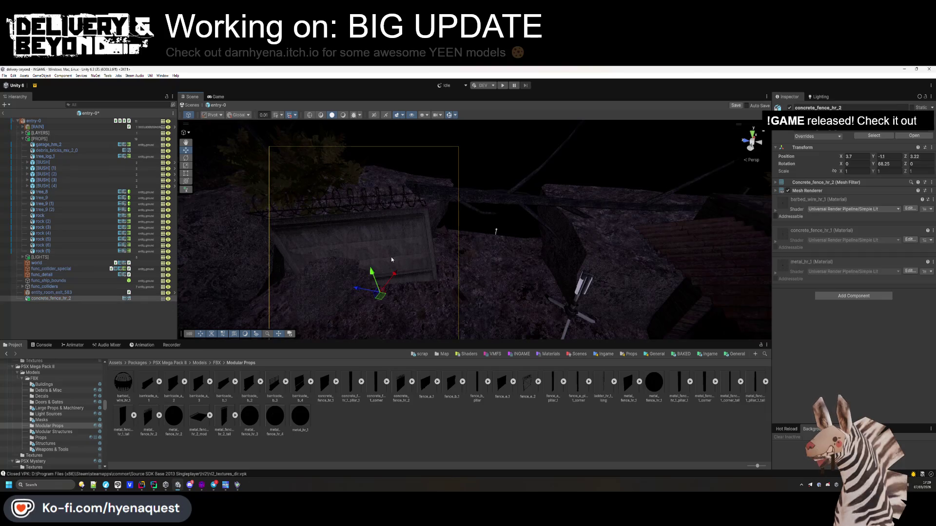
pyautogui.moveTo(446, 261); pyautogui.dragTo(458, 262)
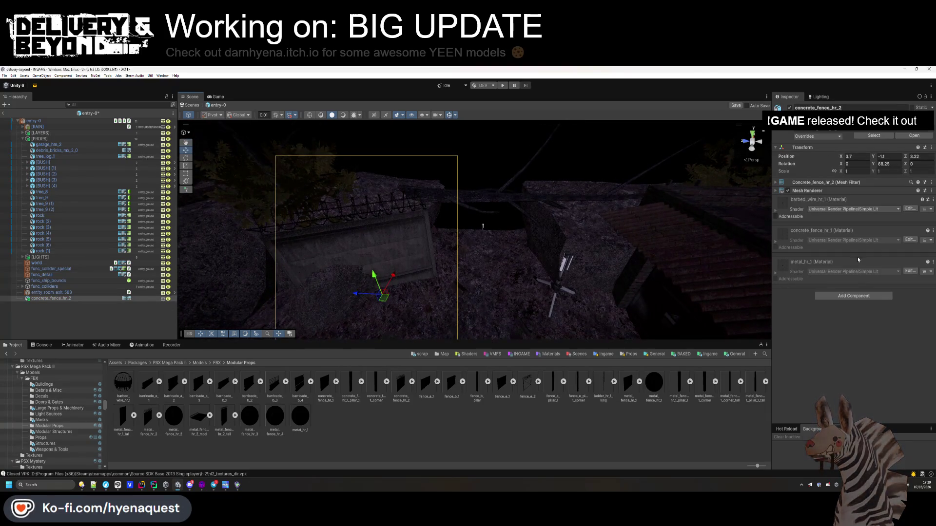
pyautogui.click(832, 296)
# Add a Box Collider, mark the fence Static, trim the collider to the wall's thickness, and save
pyautogui.write('box')
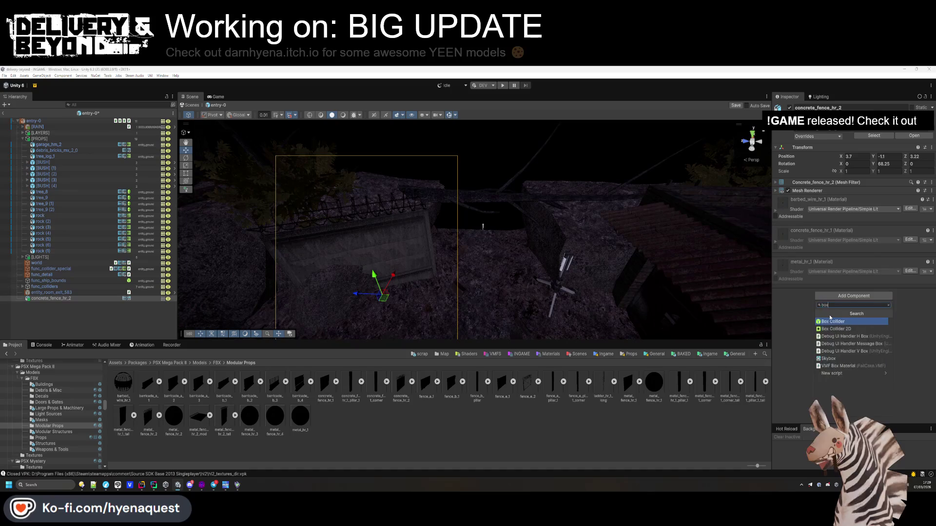
pyautogui.press('Return')
pyautogui.click(931, 107)
pyautogui.click(901, 175)
pyautogui.moveTo(487, 205)
pyautogui.mouseDown()
pyautogui.moveTo(341, 184)
pyautogui.moveTo(299, 209)
pyautogui.mouseUp()
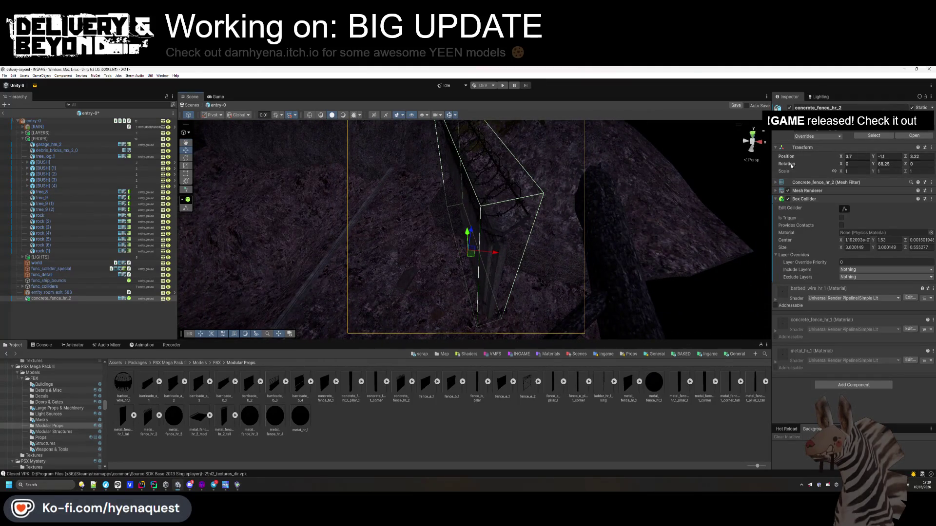
pyautogui.click(844, 210)
pyautogui.moveTo(450, 207)
pyautogui.mouseDown()
pyautogui.moveTo(480, 243)
pyautogui.moveTo(464, 211)
pyautogui.moveTo(528, 202)
pyautogui.moveTo(526, 184)
pyautogui.moveTo(520, 201)
pyautogui.moveTo(541, 229)
pyautogui.moveTo(539, 265)
pyautogui.moveTo(595, 268)
pyautogui.moveTo(483, 215)
pyautogui.moveTo(444, 256)
pyautogui.moveTo(425, 253)
pyautogui.moveTo(411, 267)
pyautogui.moveTo(403, 257)
pyautogui.moveTo(416, 262)
pyautogui.moveTo(409, 247)
pyautogui.moveTo(439, 242)
pyautogui.moveTo(516, 241)
pyautogui.mouseUp()
pyautogui.hotkey('ctrl', 's')
# Re-angle the fence to 73.552 Y and duplicate it as concrete_fence_hr_2 (1) beside it
pyautogui.click(483, 215)
pyautogui.hotkey('ctrl', 'd')
pyautogui.moveTo(423, 220); pyautogui.dragTo(381, 246)
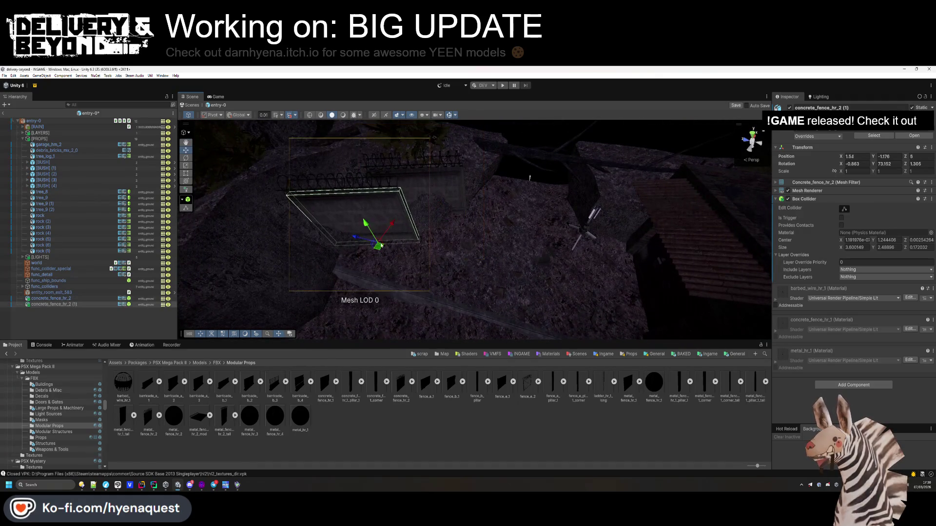
# Rotate and move the duplicate fence to extend the wall along the slope, then save
pyautogui.click(185, 158)
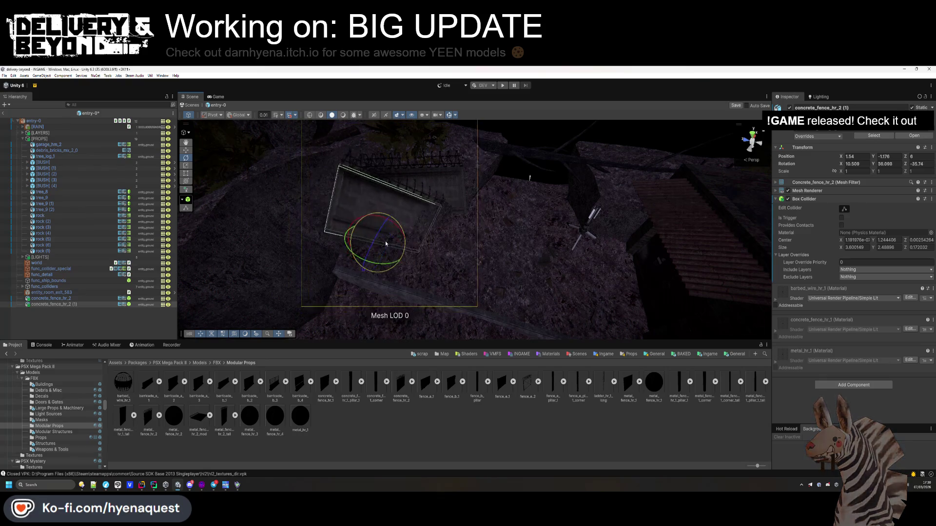
pyautogui.moveTo(380, 267)
pyautogui.mouseDown()
pyautogui.moveTo(418, 241)
pyautogui.moveTo(436, 199)
pyautogui.mouseUp()
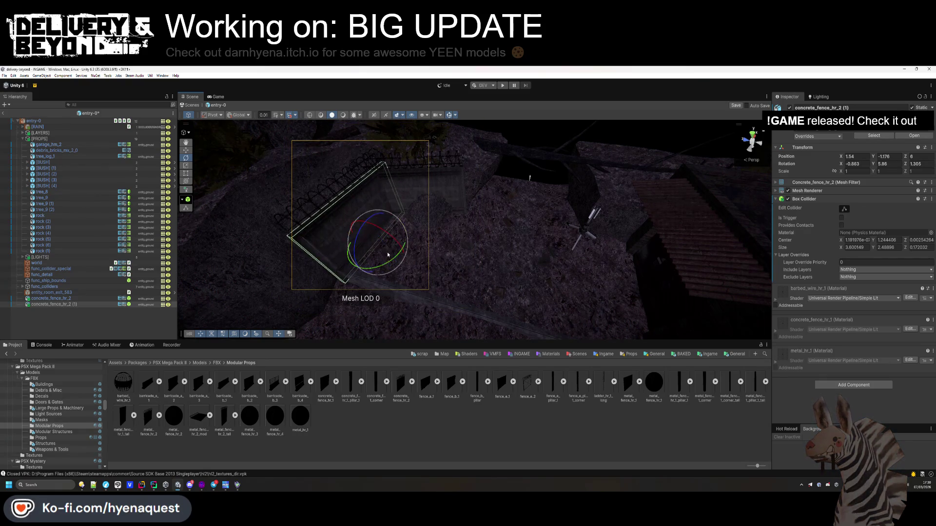
pyautogui.click(185, 149)
pyautogui.moveTo(362, 242)
pyautogui.mouseDown()
pyautogui.moveTo(340, 230)
pyautogui.moveTo(407, 214)
pyautogui.moveTo(466, 245)
pyautogui.moveTo(341, 205)
pyautogui.mouseUp()
pyautogui.click(186, 157)
pyautogui.moveTo(488, 271)
pyautogui.mouseDown()
pyautogui.moveTo(506, 287)
pyautogui.moveTo(634, 254)
pyautogui.moveTo(418, 242)
pyautogui.mouseUp()
pyautogui.click(504, 285)
pyautogui.hotkey('ctrl', 's')
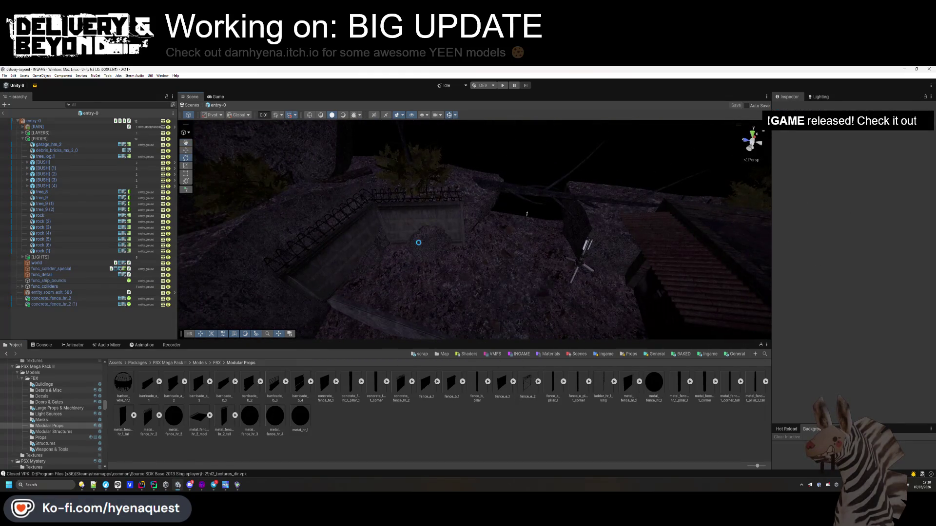
# Group both concrete fence panels under [PROPS] in the Hierarchy
pyautogui.click(52, 298)
pyautogui.keyDown('ctrl'); pyautogui.click(54, 304); pyautogui.keyUp('ctrl')
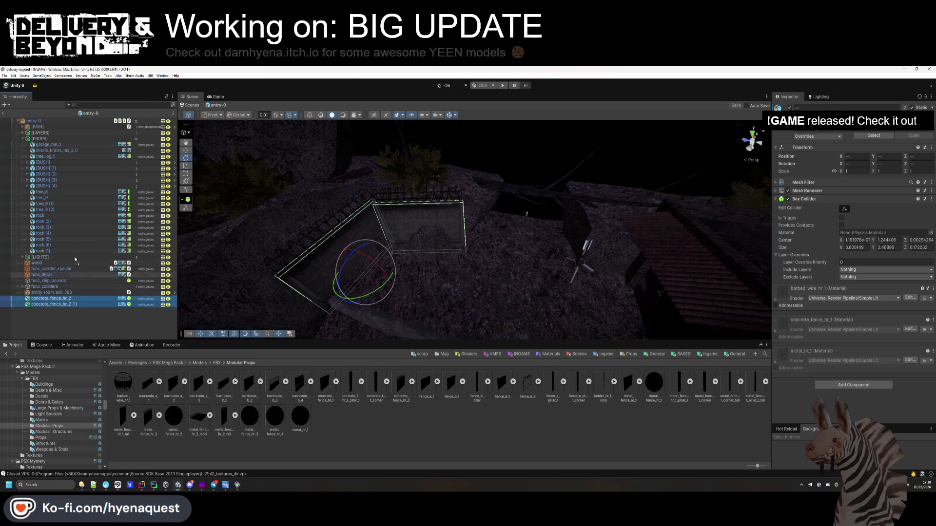
pyautogui.moveTo(62, 165); pyautogui.dragTo(62, 164)
pyautogui.moveTo(536, 273)
pyautogui.mouseDown()
pyautogui.moveTo(509, 303)
pyautogui.moveTo(473, 296)
pyautogui.moveTo(512, 219)
pyautogui.moveTo(540, 194)
pyautogui.mouseUp()
pyautogui.click(472, 296)
pyautogui.click(39, 139)
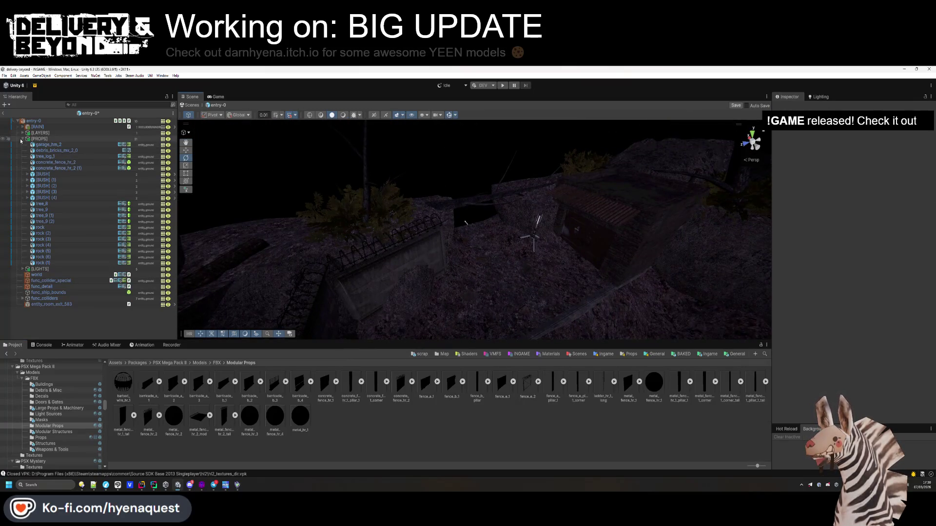
# Collapse the [PROPS] group and add a new empty GameObject at the scene root
pyautogui.press('Left')
pyautogui.rightClick(49, 209)
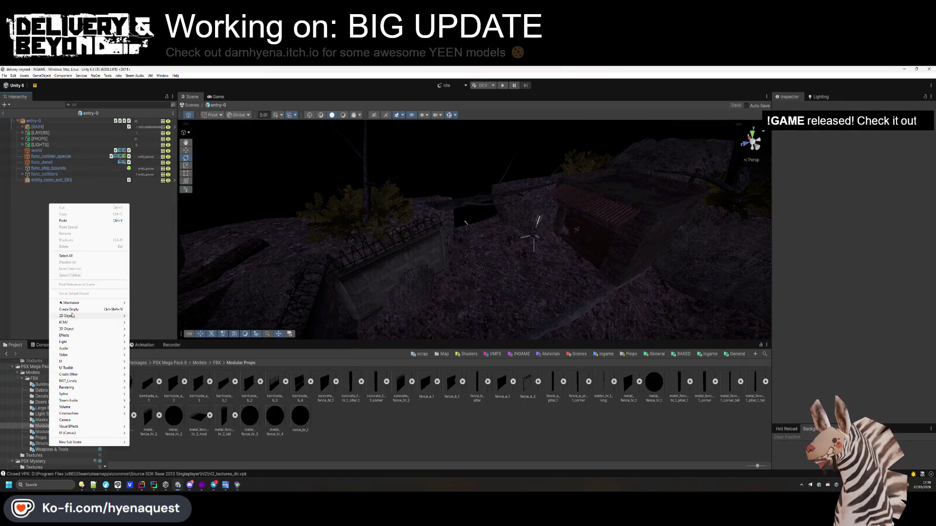
pyautogui.moveTo(77, 331)
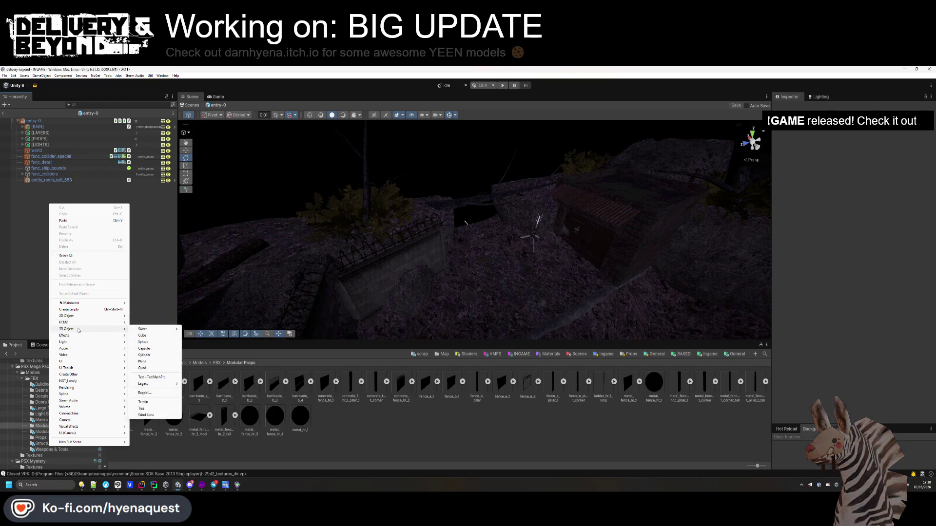
pyautogui.click(75, 310)
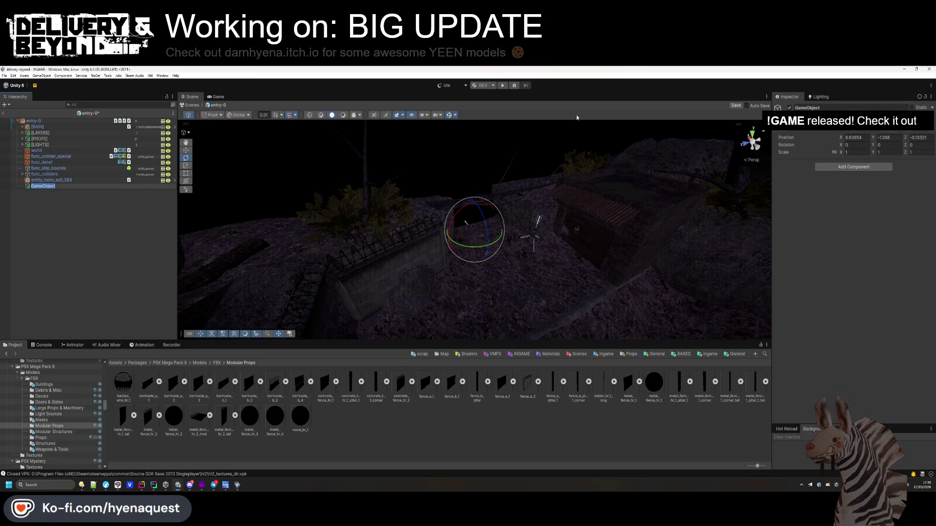
pyautogui.click(843, 108)
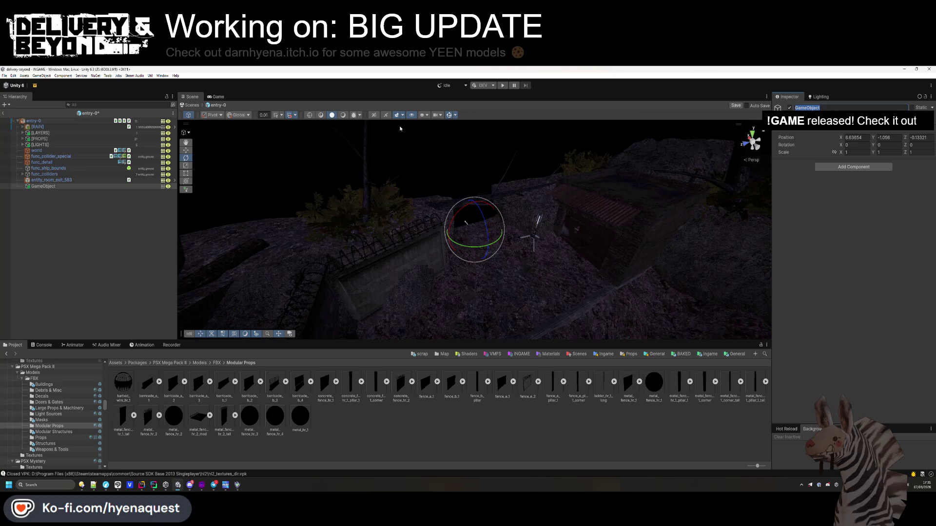
# Rename the new empty GameObject to entity_damage
pyautogui.click(831, 109)
pyautogui.write('entity_')
pyautogui.hotkey('ctrl', 'a')
pyautogui.write('e')
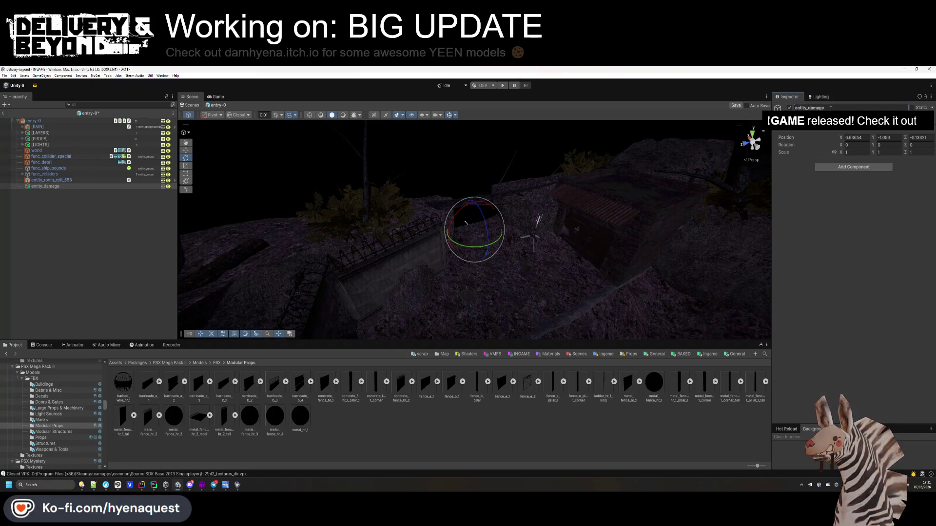
# Add a Box Collider and the Entity_damage script to entity_damage
pyautogui.click(848, 168)
pyautogui.press('Return')
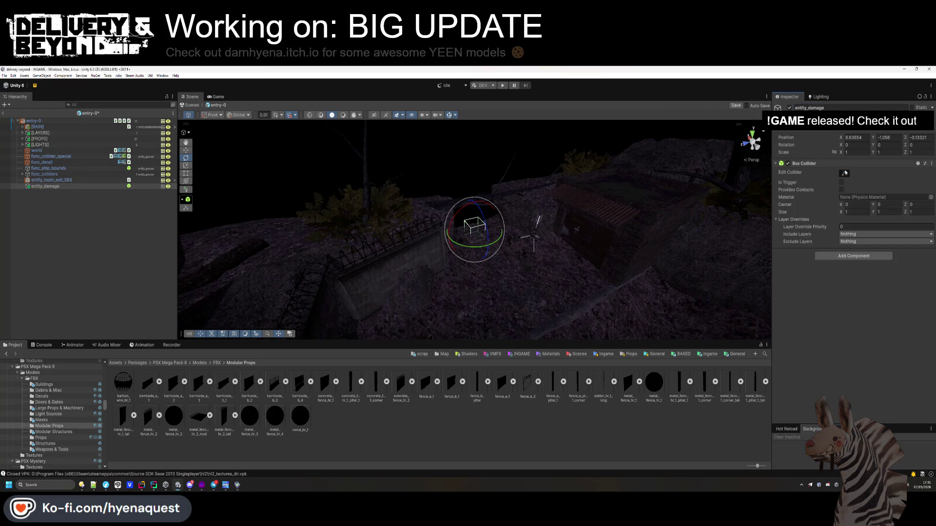
pyautogui.click(852, 257)
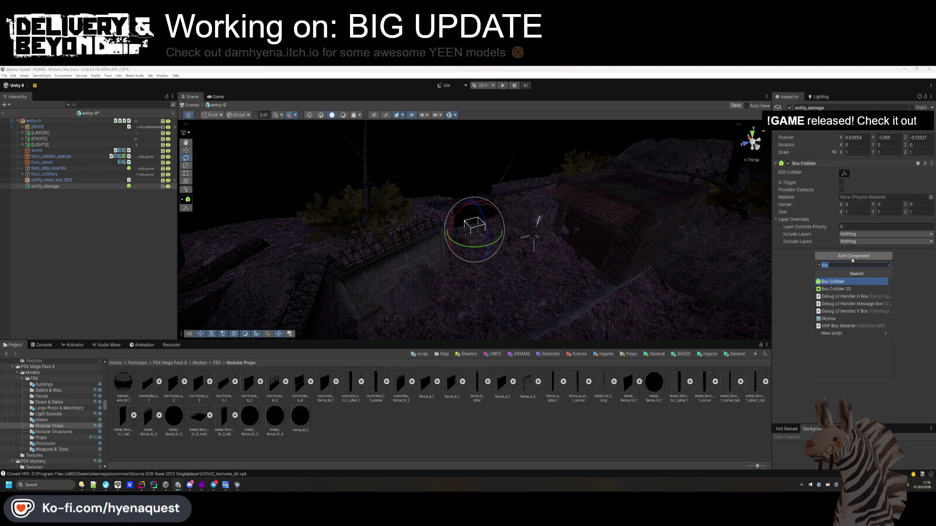
pyautogui.write('dam')
pyautogui.press('Down')
pyautogui.press('Return')
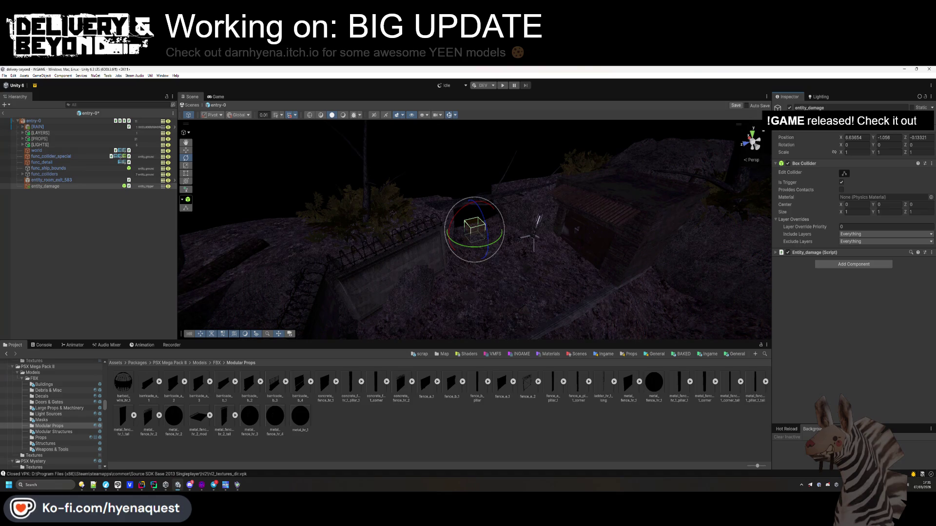
# Set Entity_damage to filter entity_player and deal 15 damage of type CUT only
pyautogui.click(830, 253)
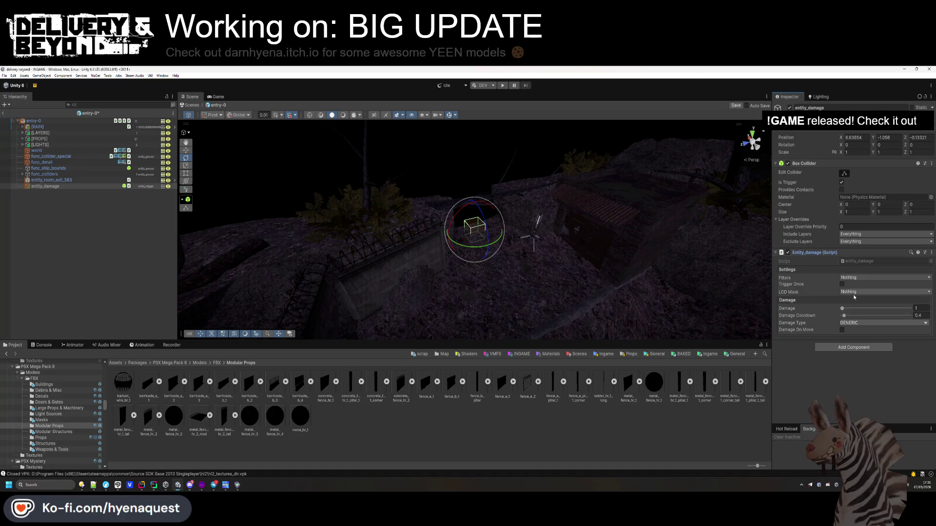
pyautogui.click(860, 277)
pyautogui.click(858, 343)
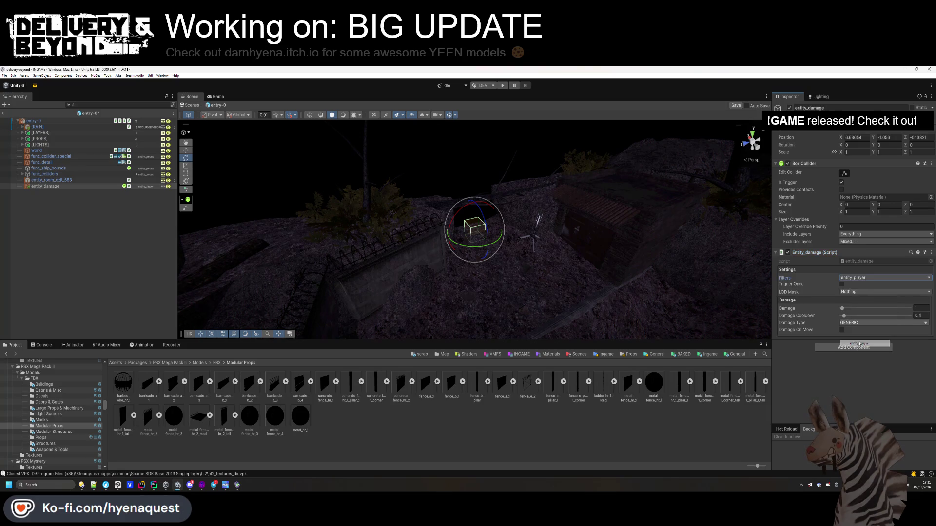
pyautogui.click(852, 323)
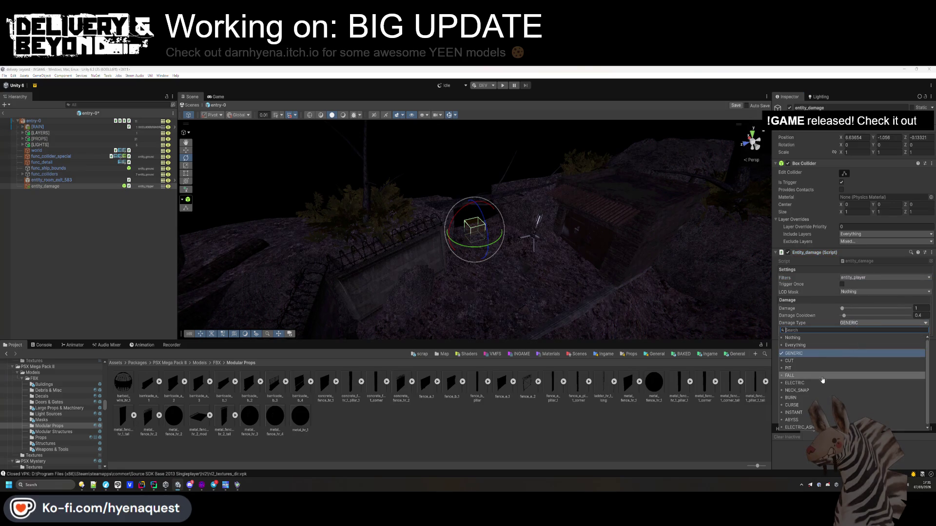
pyautogui.click(858, 361)
pyautogui.click(884, 323)
pyautogui.click(843, 353)
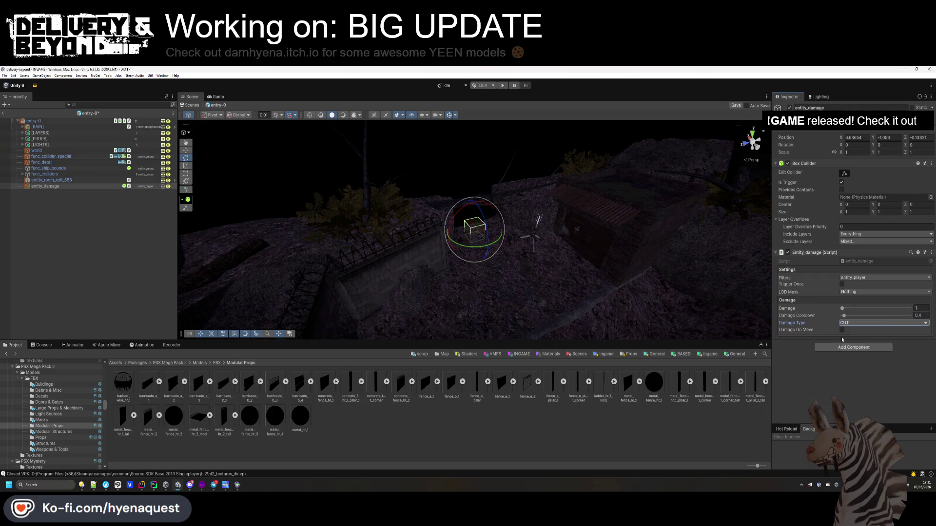
pyautogui.click(920, 308)
pyautogui.write('5')
pyautogui.press('Return')
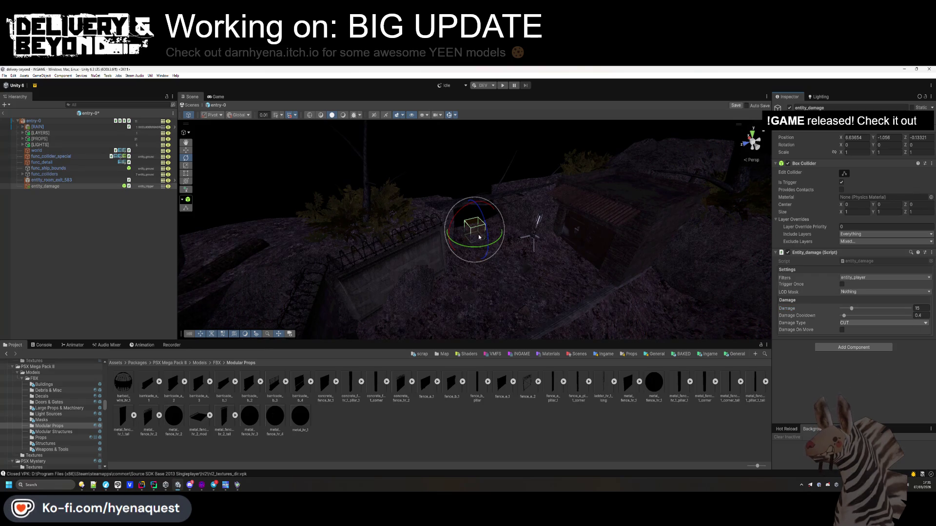
# Zero entity_damage's position and reshape its collider into a long thin strip raised to Y 3
pyautogui.write('0')
pyautogui.press('Tab')
pyautogui.write('0')
pyautogui.press('Tab')
pyautogui.write('0')
pyautogui.press('Return')
pyautogui.moveTo(585, 224)
pyautogui.mouseDown()
pyautogui.moveTo(605, 233)
pyautogui.moveTo(388, 232)
pyautogui.moveTo(625, 219)
pyautogui.mouseUp()
pyautogui.hotkey('ctrl', 'z')
pyautogui.hotkey('ctrl', 'z')
pyautogui.hotkey('ctrl', 'z')
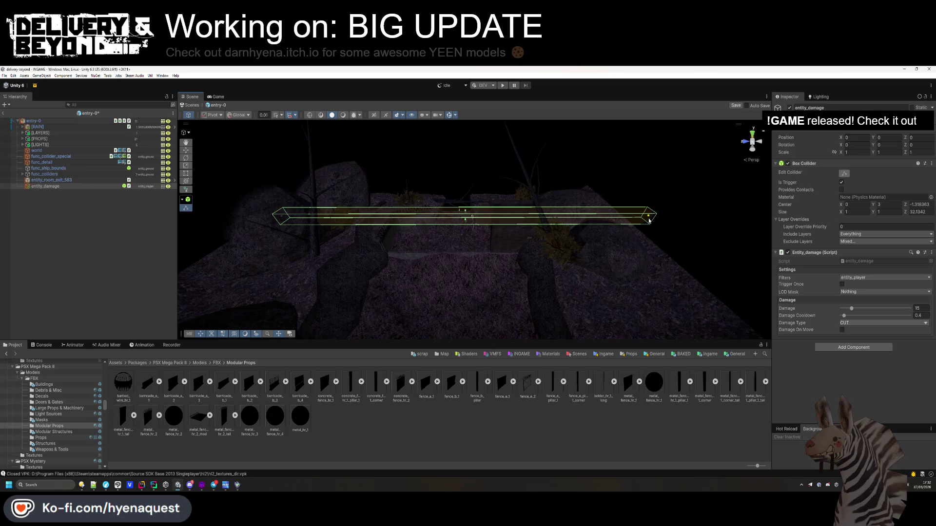
# Widen the entity_damage collider and stretch it into a tall volume about 27 × 18 × 35
pyautogui.moveTo(468, 239)
pyautogui.mouseDown()
pyautogui.moveTo(342, 265)
pyautogui.moveTo(307, 303)
pyautogui.moveTo(308, 288)
pyautogui.moveTo(448, 239)
pyautogui.moveTo(424, 247)
pyautogui.moveTo(429, 224)
pyautogui.moveTo(271, 249)
pyautogui.moveTo(426, 205)
pyautogui.moveTo(492, 223)
pyautogui.moveTo(400, 202)
pyautogui.moveTo(461, 207)
pyautogui.moveTo(399, 209)
pyautogui.moveTo(449, 161)
pyautogui.mouseUp()
pyautogui.scroll(5, 355, 182)
pyautogui.moveTo(460, 214)
pyautogui.mouseDown()
pyautogui.moveTo(459, 204)
pyautogui.moveTo(451, 217)
pyautogui.moveTo(532, 215)
pyautogui.mouseUp()
pyautogui.scroll(5, 530, 213)
pyautogui.moveTo(519, 135); pyautogui.dragTo(546, 175)
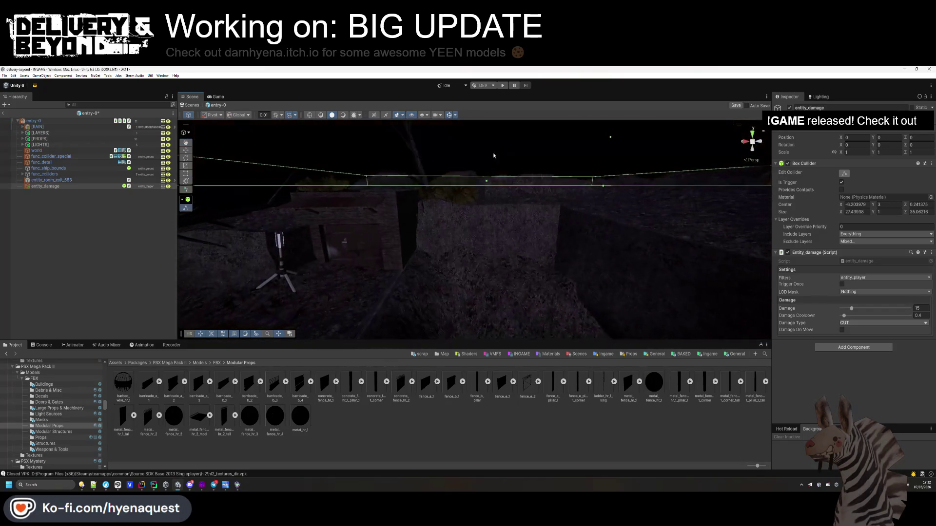
pyautogui.moveTo(589, 227)
pyautogui.mouseDown()
pyautogui.moveTo(586, 239)
pyautogui.moveTo(520, 279)
pyautogui.moveTo(439, 236)
pyautogui.moveTo(418, 272)
pyautogui.moveTo(521, 215)
pyautogui.moveTo(547, 218)
pyautogui.moveTo(574, 174)
pyautogui.moveTo(567, 251)
pyautogui.mouseUp()
pyautogui.press('f')
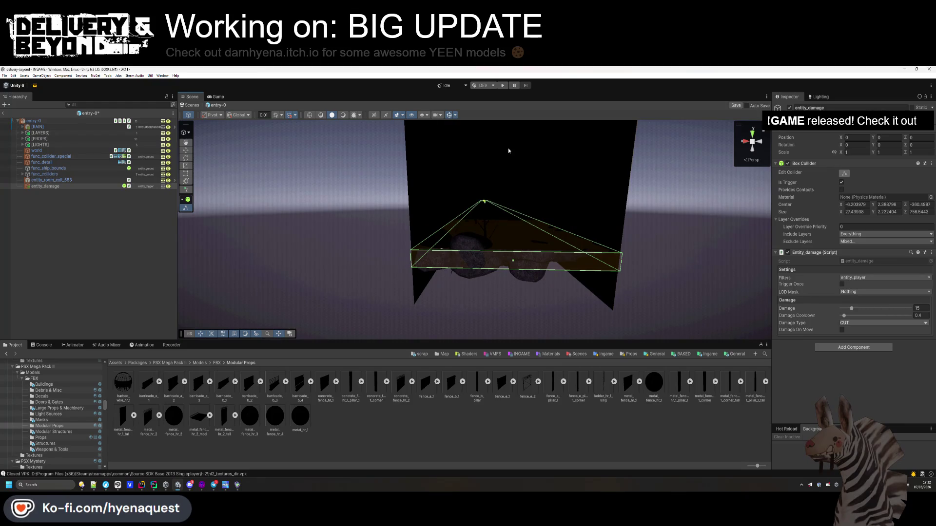
pyautogui.moveTo(502, 233)
pyautogui.mouseDown()
pyautogui.moveTo(515, 150)
pyautogui.moveTo(497, 173)
pyautogui.moveTo(495, 214)
pyautogui.moveTo(596, 239)
pyautogui.mouseUp()
# Deselect the damage trigger and look over the scene and the room exit trigger
pyautogui.click(100, 191)
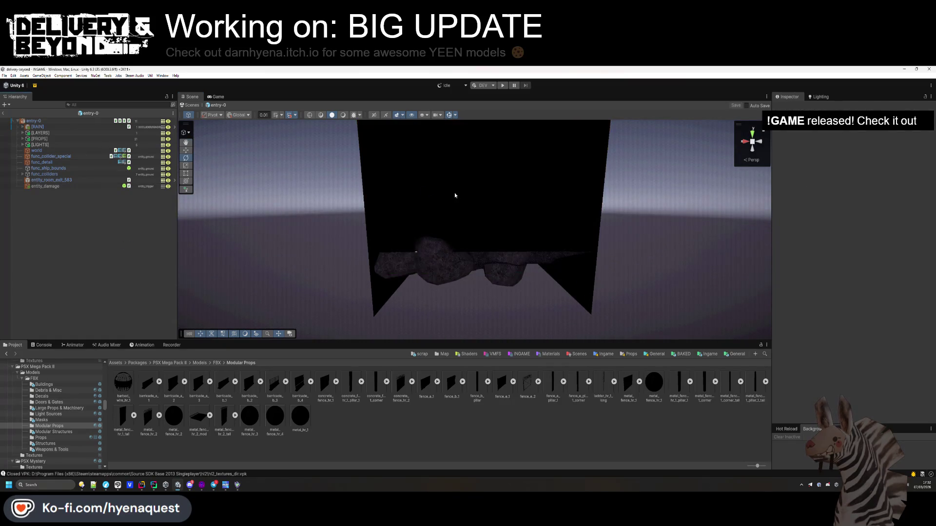
pyautogui.hotkey('ctrl', 'z')
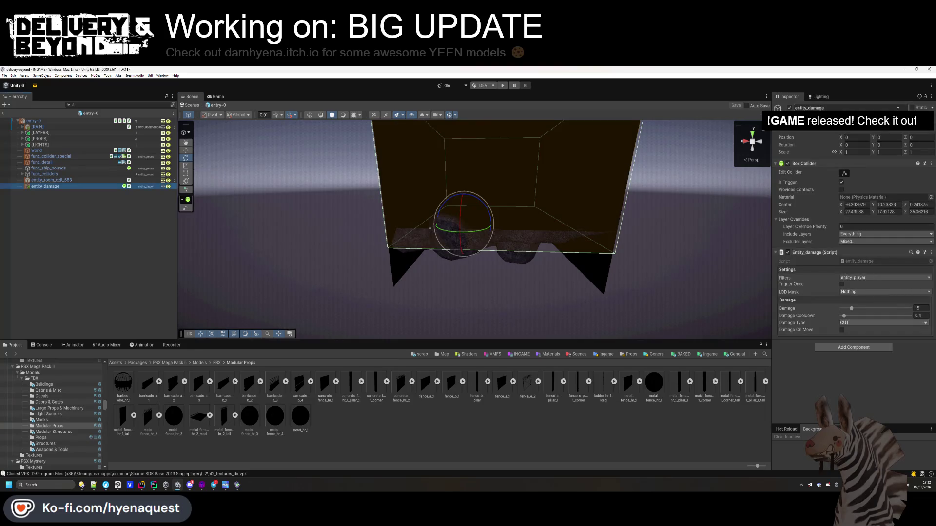
pyautogui.click(58, 266)
pyautogui.moveTo(488, 233); pyautogui.dragTo(518, 243)
pyautogui.moveTo(371, 209)
pyautogui.mouseDown()
pyautogui.moveTo(404, 202)
pyautogui.moveTo(391, 192)
pyautogui.moveTo(376, 213)
pyautogui.moveTo(311, 198)
pyautogui.moveTo(351, 205)
pyautogui.moveTo(289, 218)
pyautogui.mouseUp()
pyautogui.click(98, 180)
pyautogui.click(81, 249)
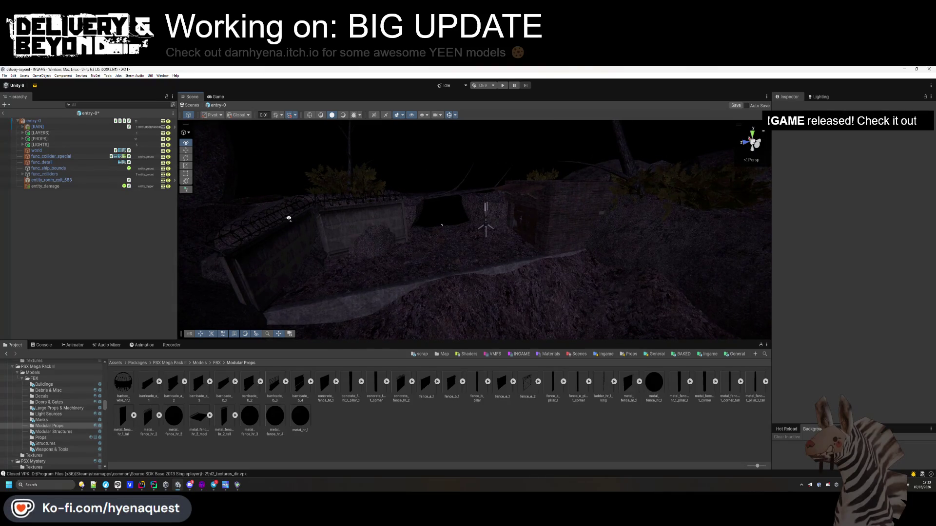
# Duplicate [BUSH] (3), scale the copy to 1.7, rotate it and set it against the wall
pyautogui.click(363, 174)
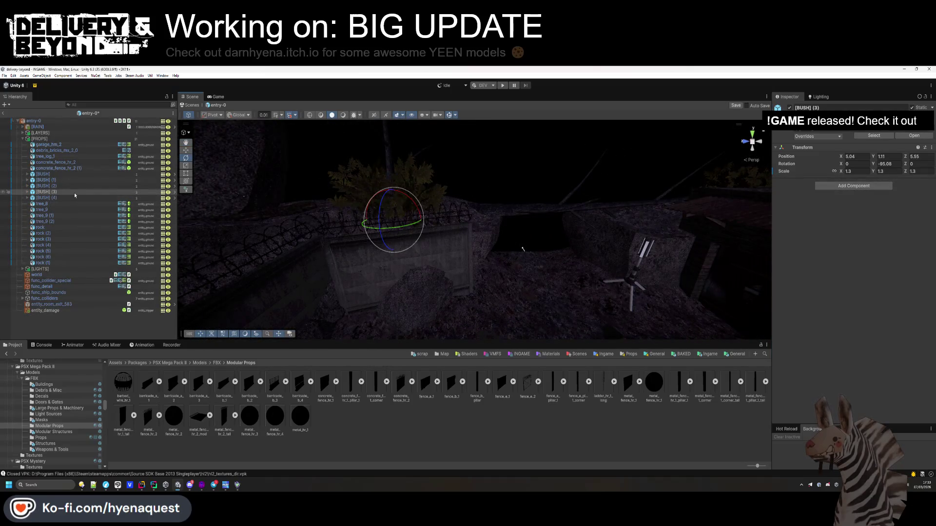
pyautogui.hotkey('ctrl', 'd')
pyautogui.click(186, 151)
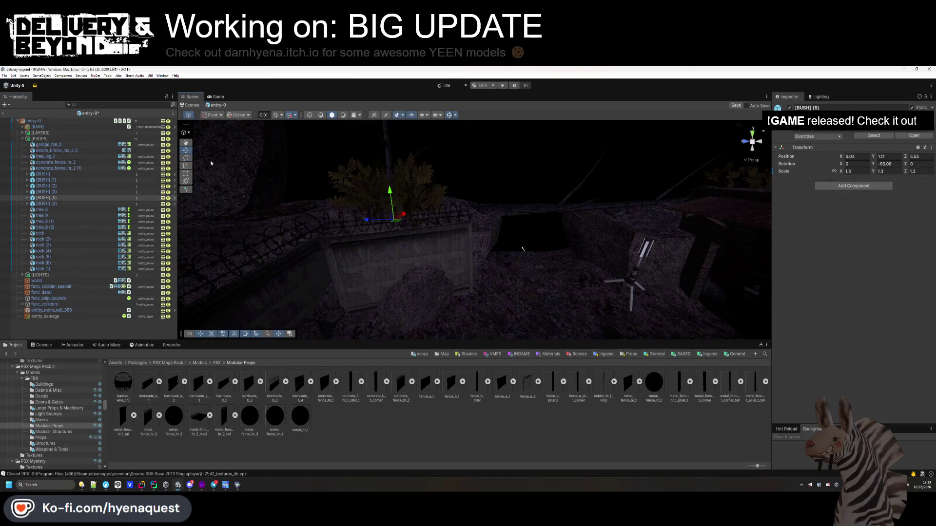
pyautogui.moveTo(412, 289); pyautogui.dragTo(378, 316)
pyautogui.press('f')
pyautogui.moveTo(390, 274); pyautogui.dragTo(404, 276)
pyautogui.moveTo(841, 172)
pyautogui.mouseDown()
pyautogui.moveTo(902, 174)
pyautogui.moveTo(860, 175)
pyautogui.mouseUp()
pyautogui.moveTo(400, 247); pyautogui.dragTo(401, 254)
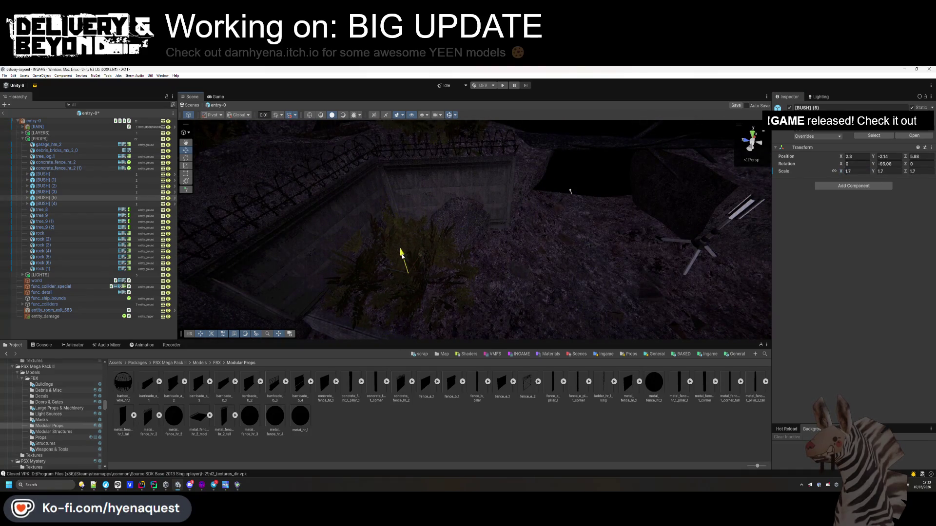
pyautogui.moveTo(874, 167); pyautogui.dragTo(850, 167)
pyautogui.moveTo(409, 276); pyautogui.dragTo(397, 299)
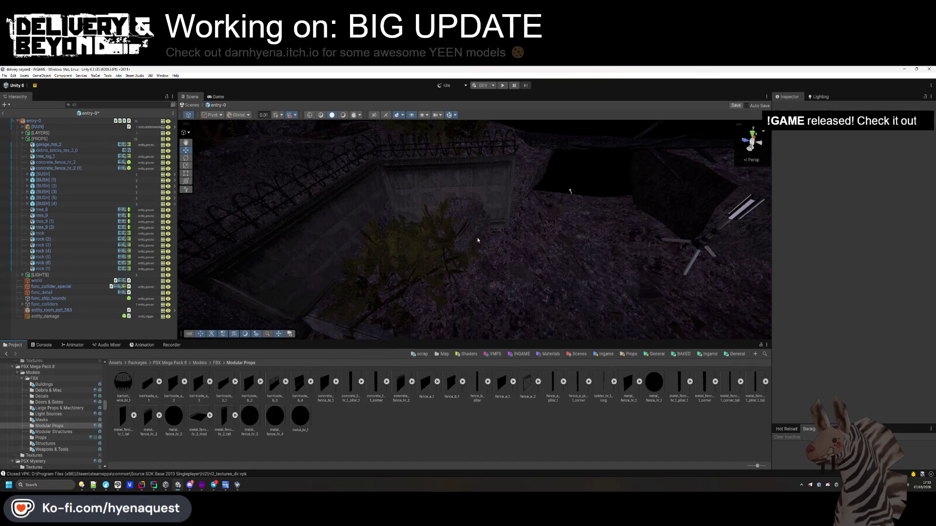
pyautogui.click(476, 240)
pyautogui.moveTo(543, 220)
pyautogui.mouseDown()
pyautogui.moveTo(574, 242)
pyautogui.moveTo(574, 232)
pyautogui.mouseUp()
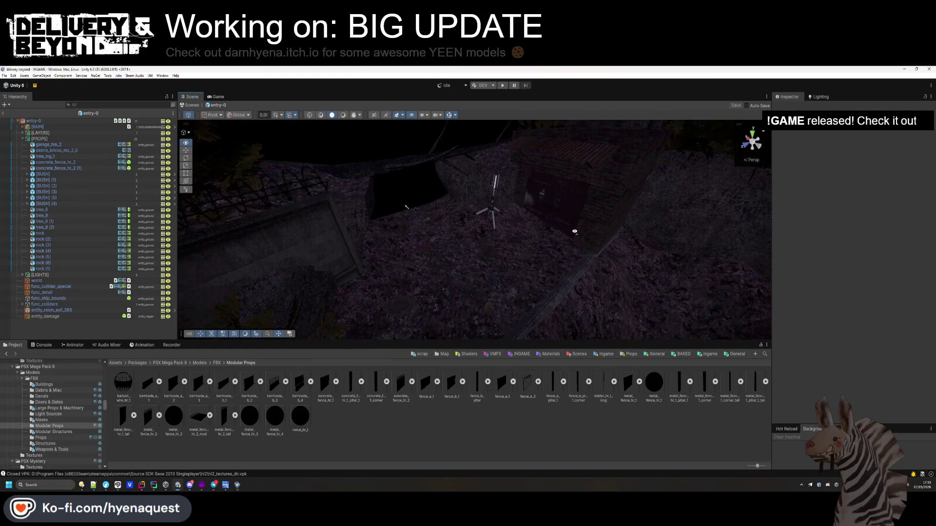
# Export entry-0 in Steam Audio, save the scene, open INGAME and start Play mode
pyautogui.click(23, 139)
pyautogui.click(62, 122)
pyautogui.click(832, 352)
pyautogui.click(106, 276)
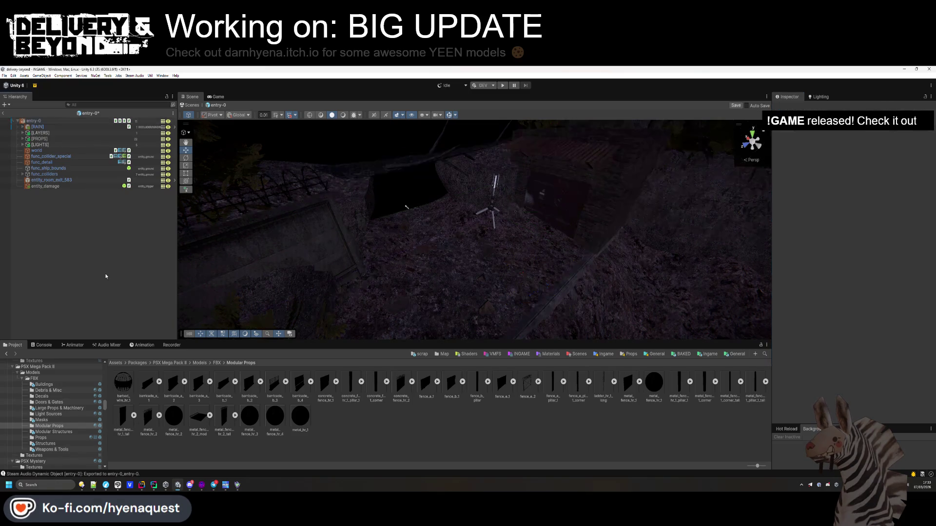
pyautogui.hotkey('ctrl', 's')
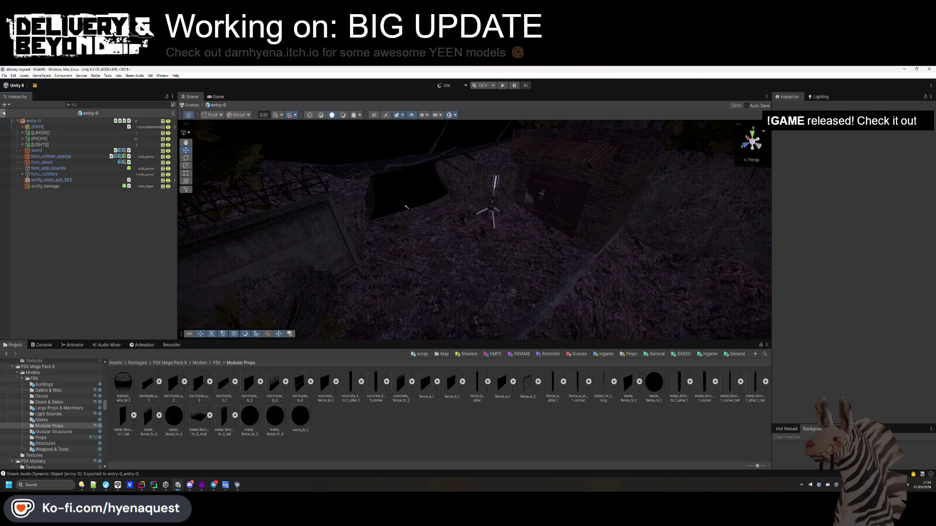
pyautogui.hotkey('ctrl', 'p')
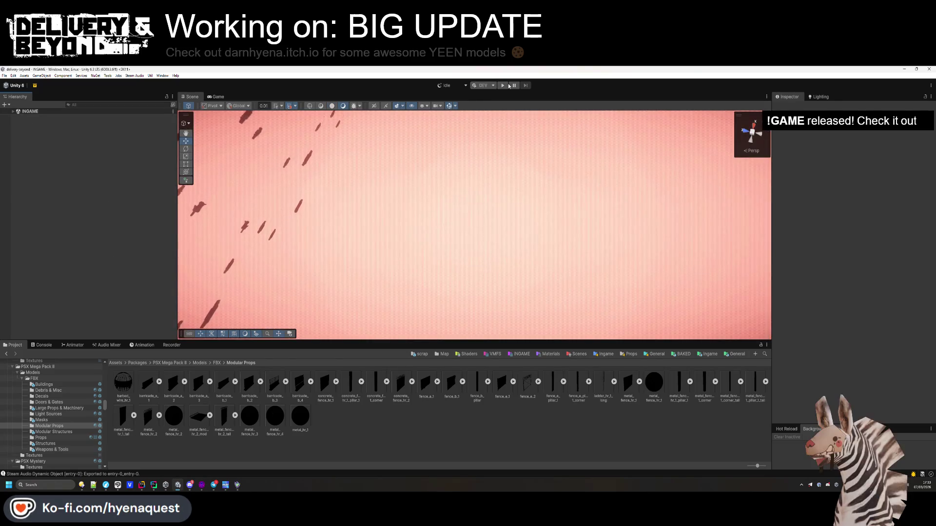
pyautogui.click(504, 85)
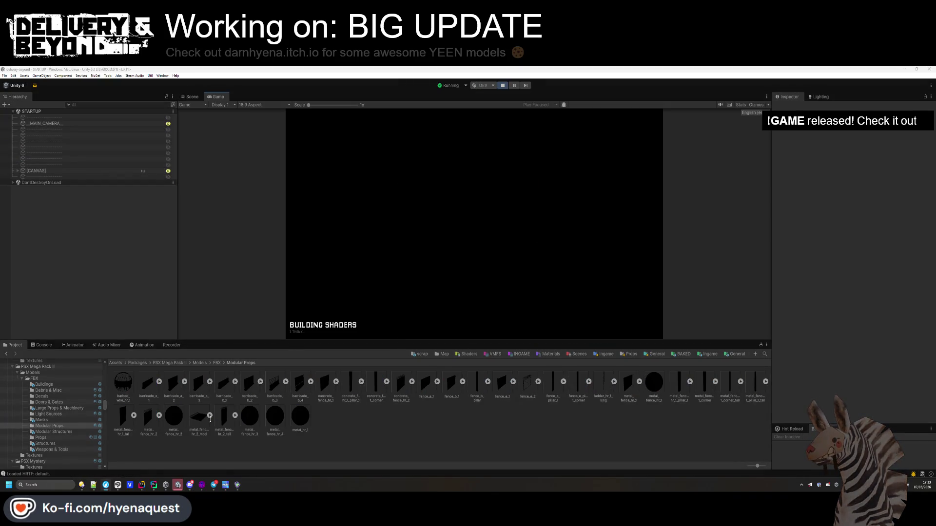
# Bring up the Directory Opus file manager over the running game
pyautogui.click(91, 486)
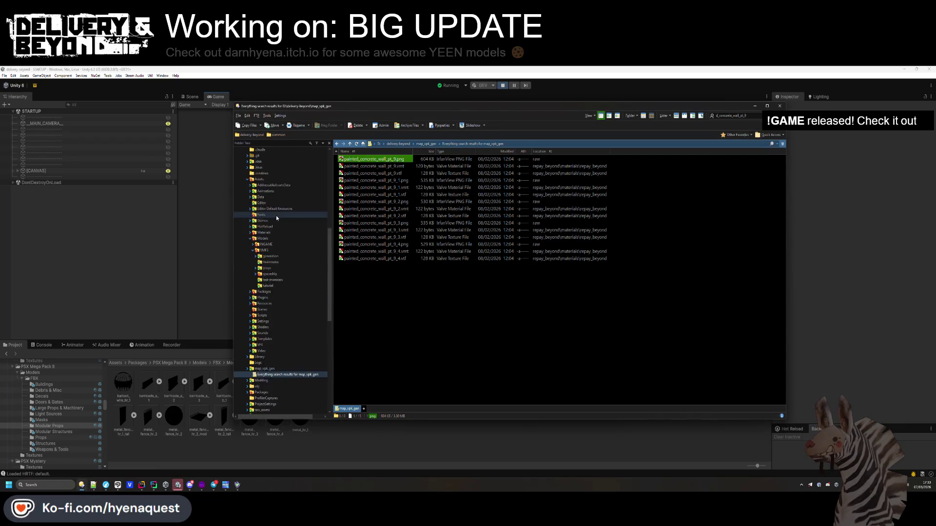
# Browse Desktop > maybne > Ultimate Game Music Collection > Combat > Sea Battle LOOP PARTS
pyautogui.click(252, 155)
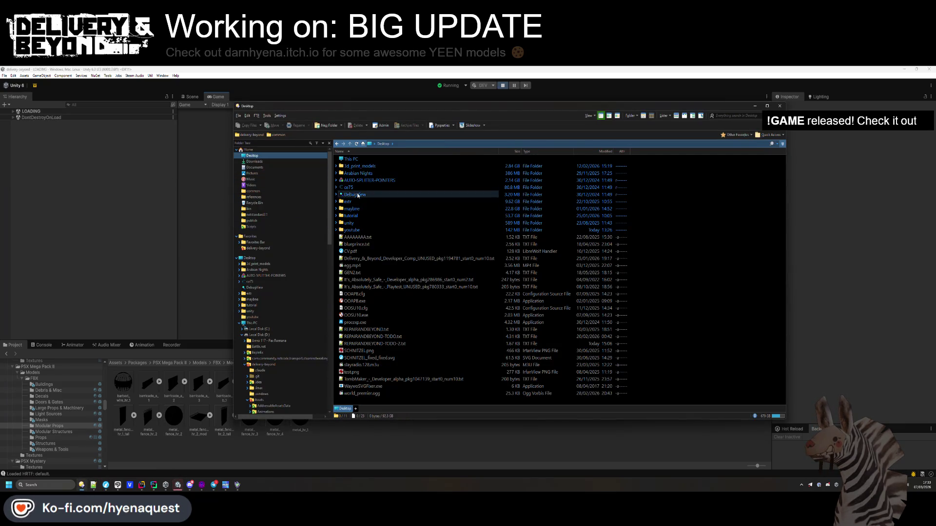
pyautogui.doubleClick(351, 209)
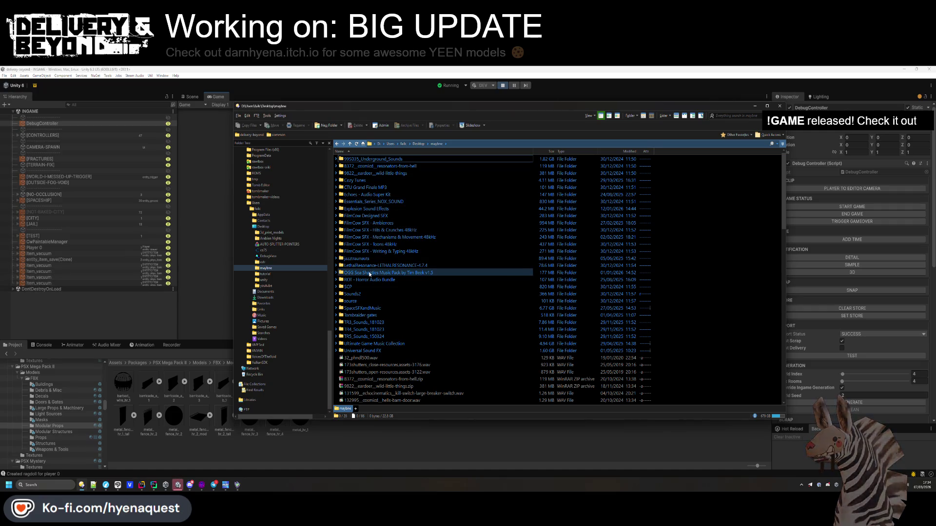
pyautogui.doubleClick(370, 344)
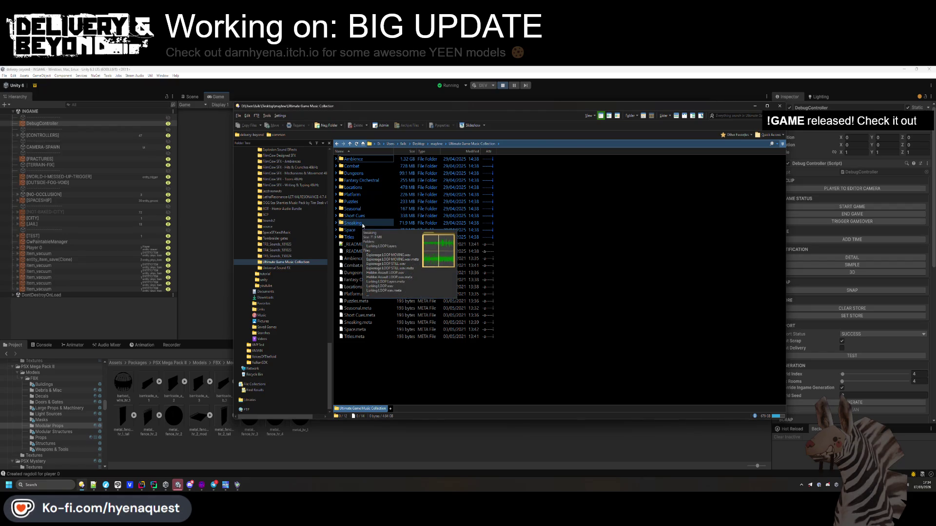
pyautogui.doubleClick(355, 166)
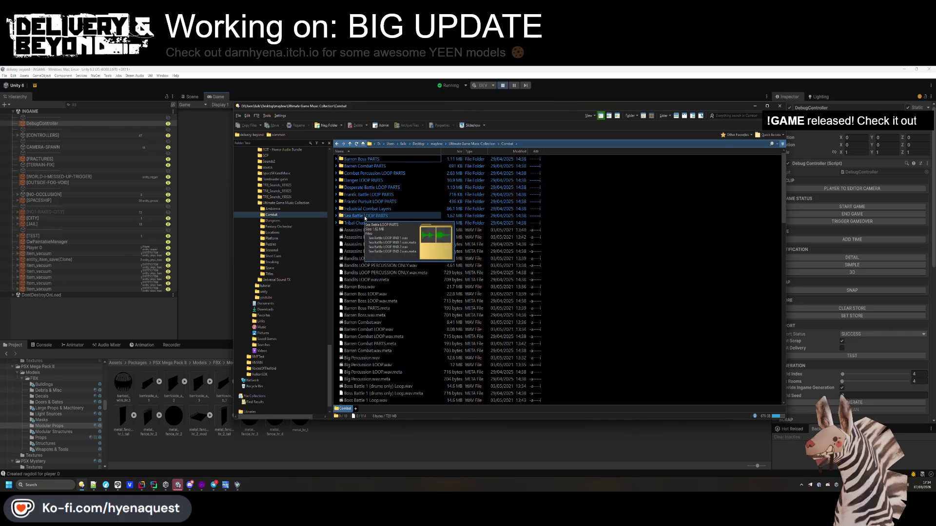
pyautogui.doubleClick(366, 215)
# Audition the Sea Battle LOOP END tracks at 49% volume, then close the player
pyautogui.doubleClick(375, 159)
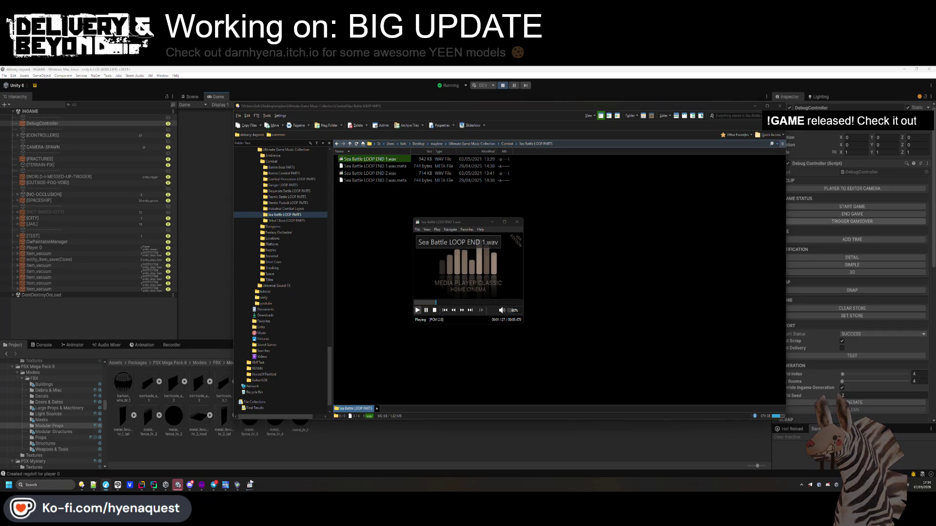
pyautogui.click(470, 310)
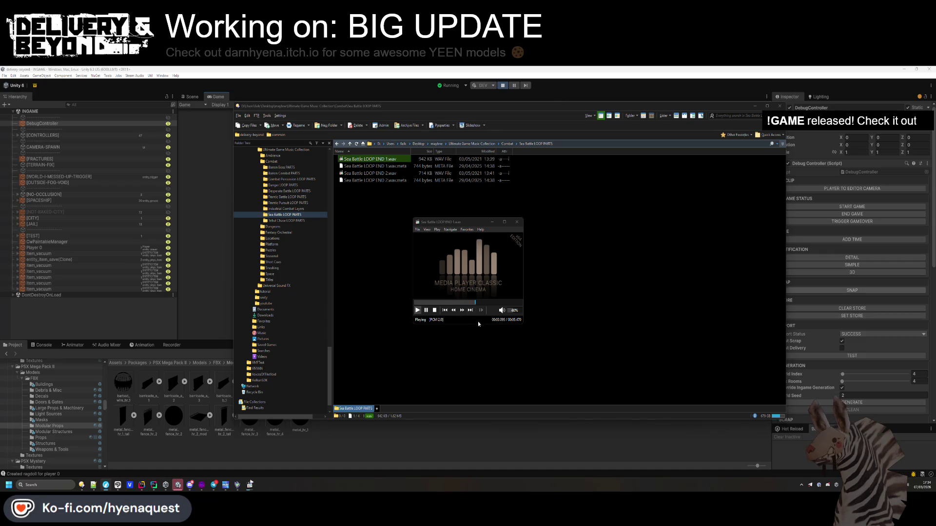
pyautogui.click(514, 312)
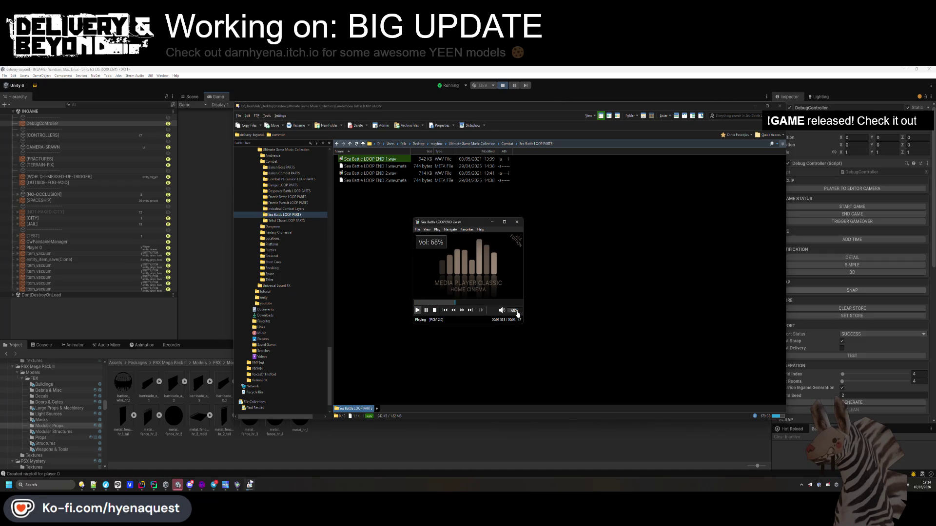
pyautogui.click(517, 221)
# Play Sea Battle.wav from the Combat folder and return to the running Unity game
pyautogui.click(507, 144)
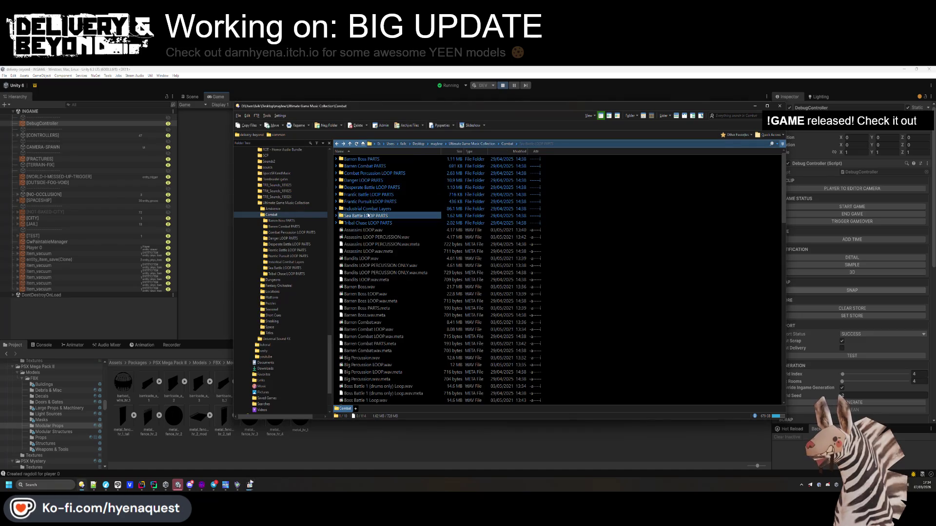
pyautogui.scroll(-10, 380, 267)
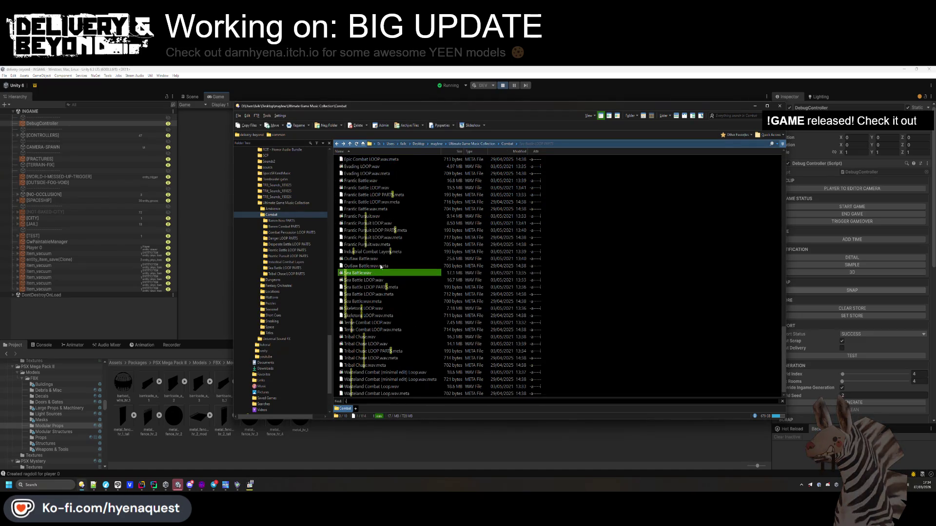
pyautogui.doubleClick(377, 282)
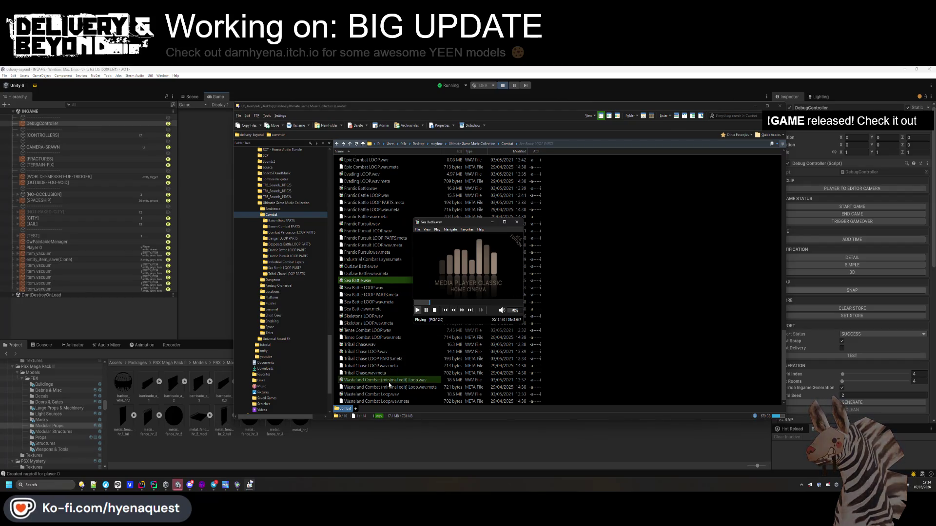
pyautogui.click(378, 430)
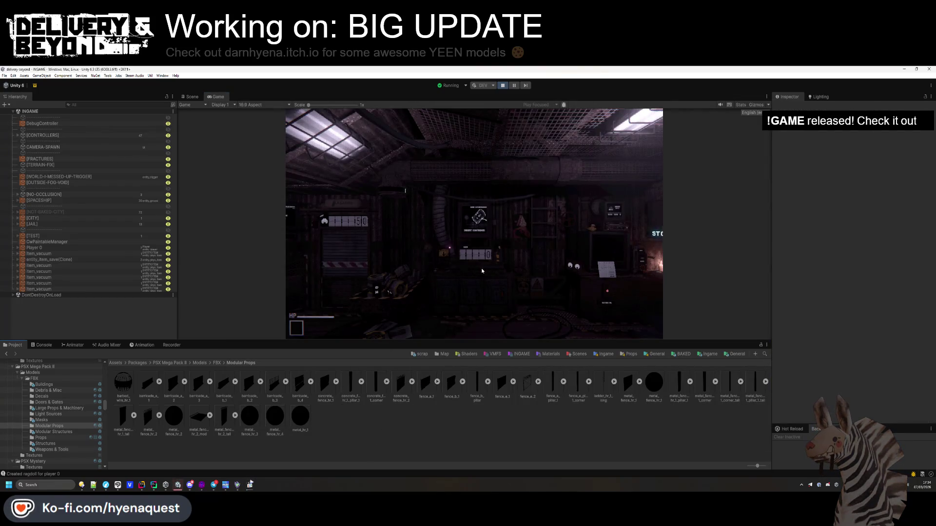
# Enlarge the Game view, select DebugController and playtest the generated level
pyautogui.moveTo(491, 343); pyautogui.dragTo(491, 398)
pyautogui.click(42, 123)
pyautogui.scroll(-3, 829, 328)
pyautogui.click(828, 343)
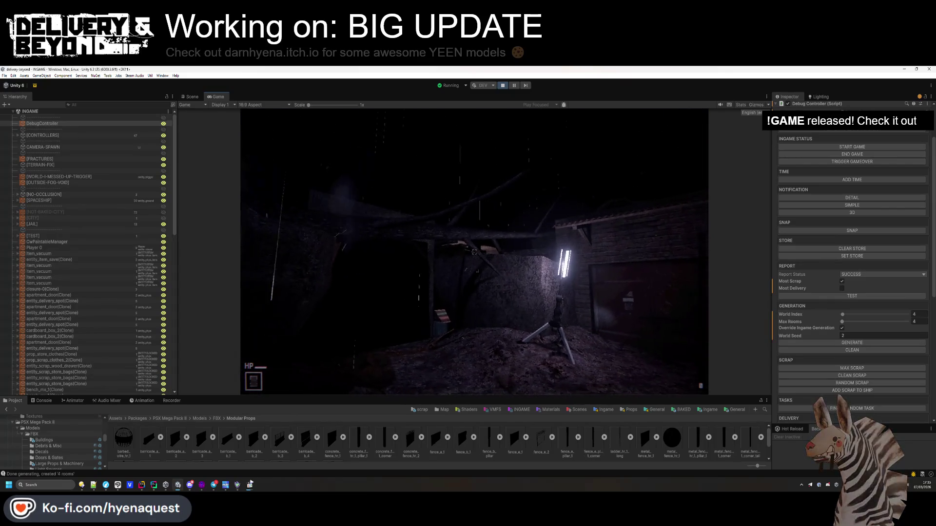
pyautogui.press('super')
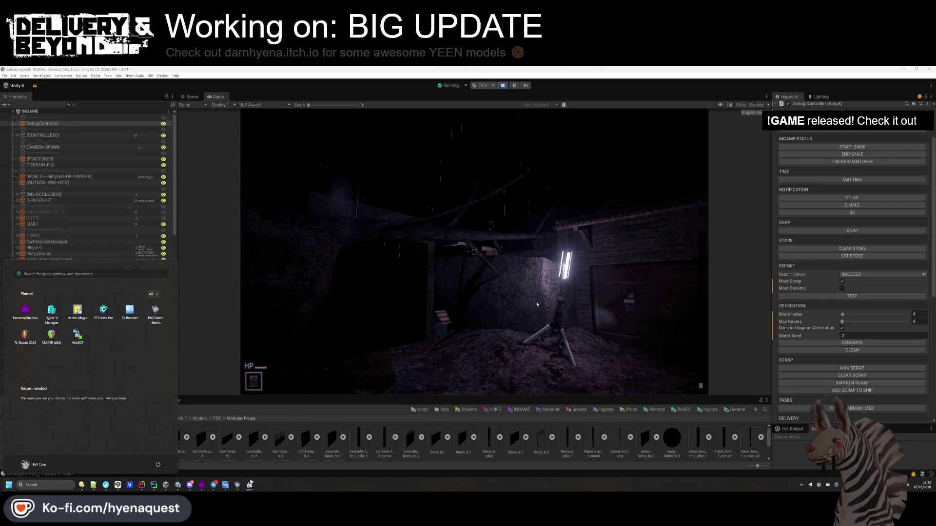
# Search the assets for 'under', clear it, keep playtesting, then show Lighting Environment settings
pyautogui.click(746, 411)
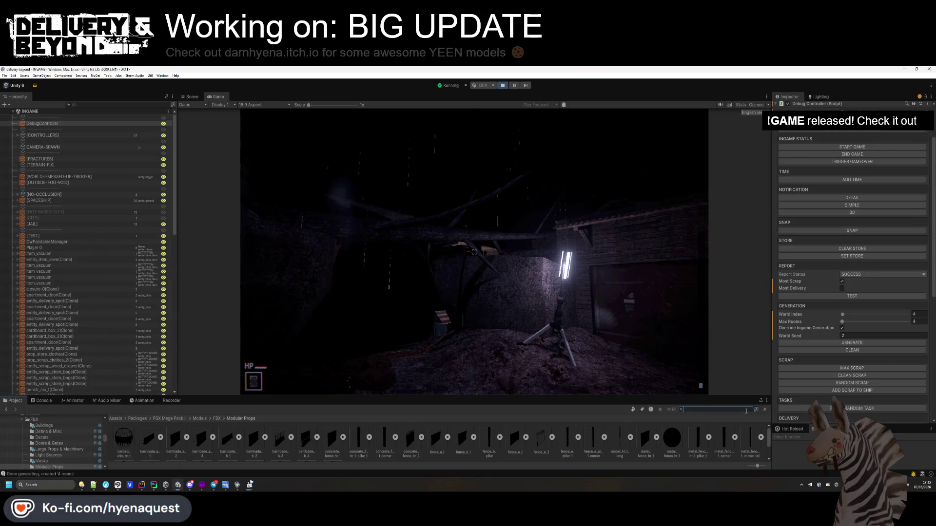
pyautogui.write('thunder')
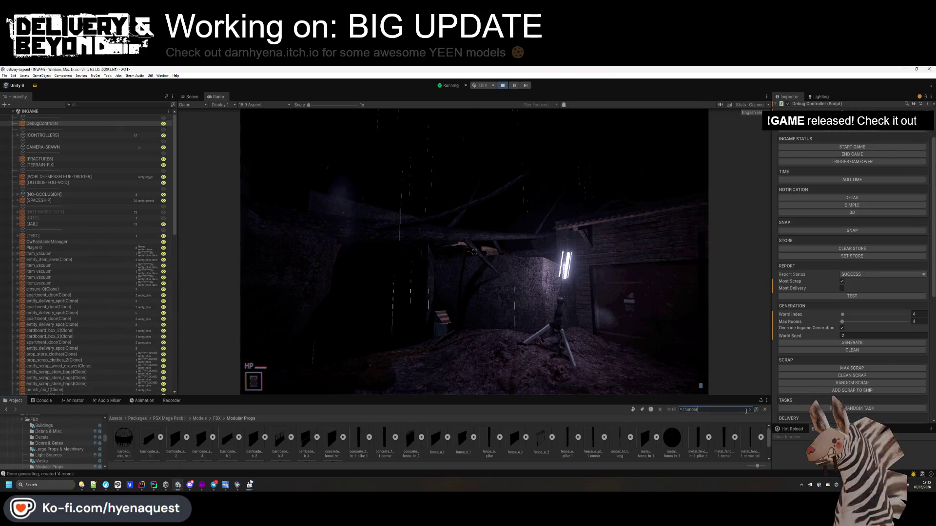
pyautogui.click(749, 409)
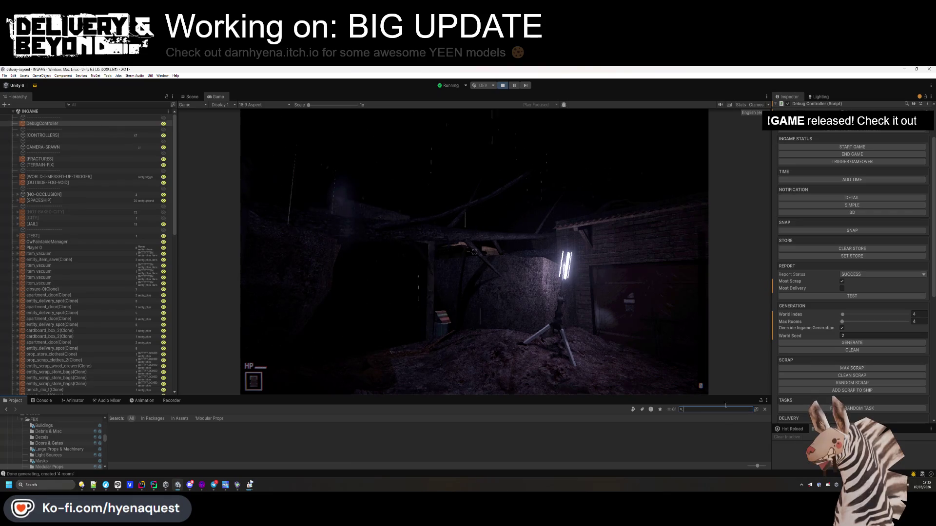
pyautogui.click(467, 341)
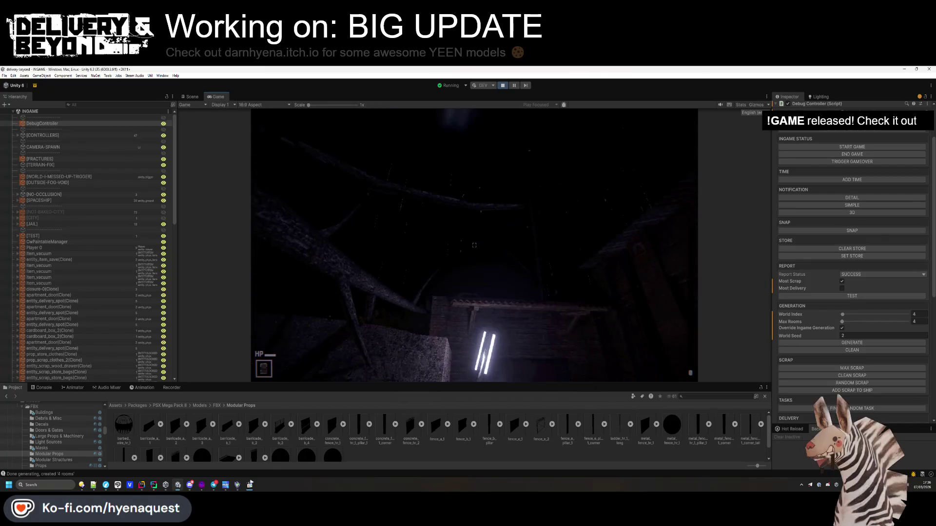
pyautogui.click(818, 97)
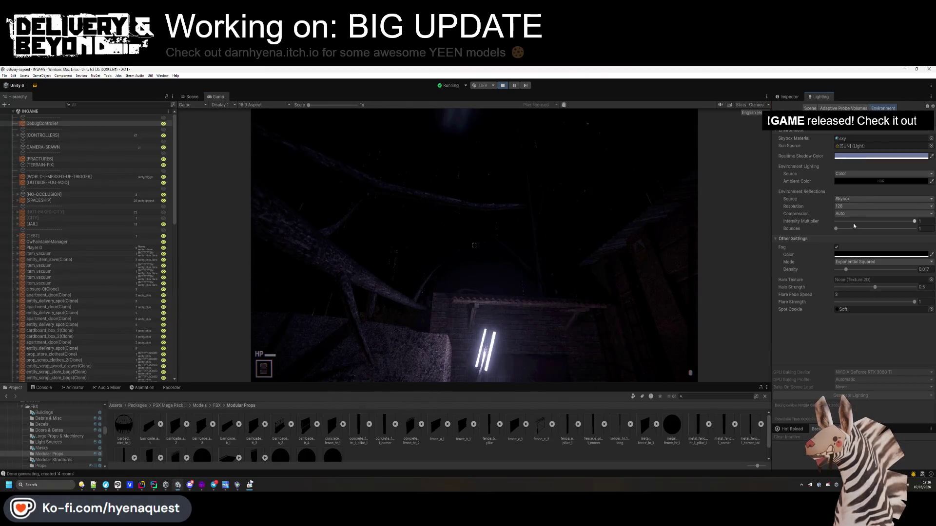
# Try thinner fog, restore density 0.017, and skip the music ahead to the folder's last track
pyautogui.moveTo(844, 270)
pyautogui.mouseDown()
pyautogui.moveTo(860, 274)
pyautogui.moveTo(828, 274)
pyautogui.moveTo(869, 273)
pyautogui.mouseUp()
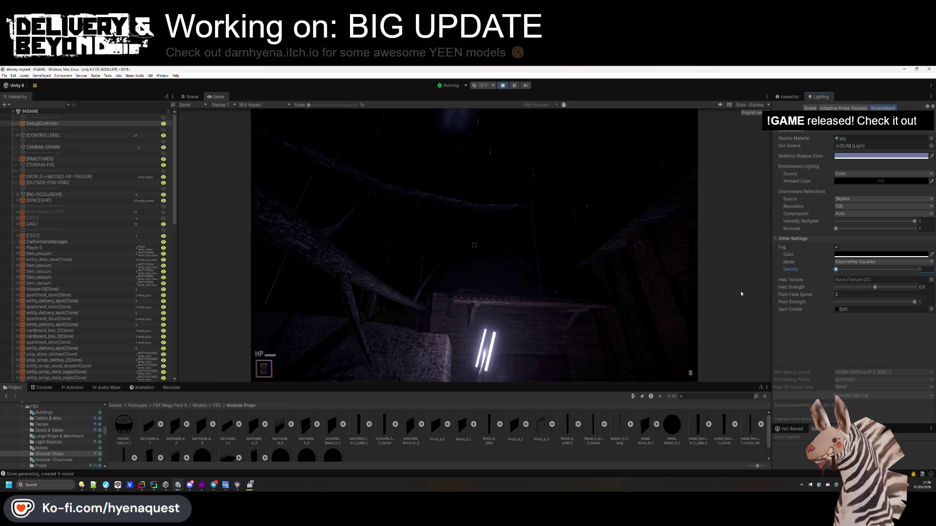
pyautogui.click(836, 247)
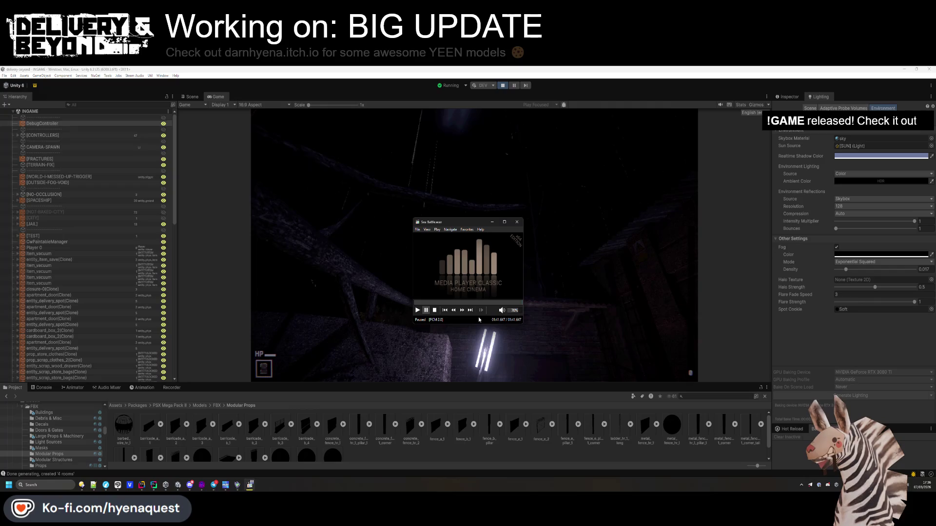
pyautogui.click(471, 310)
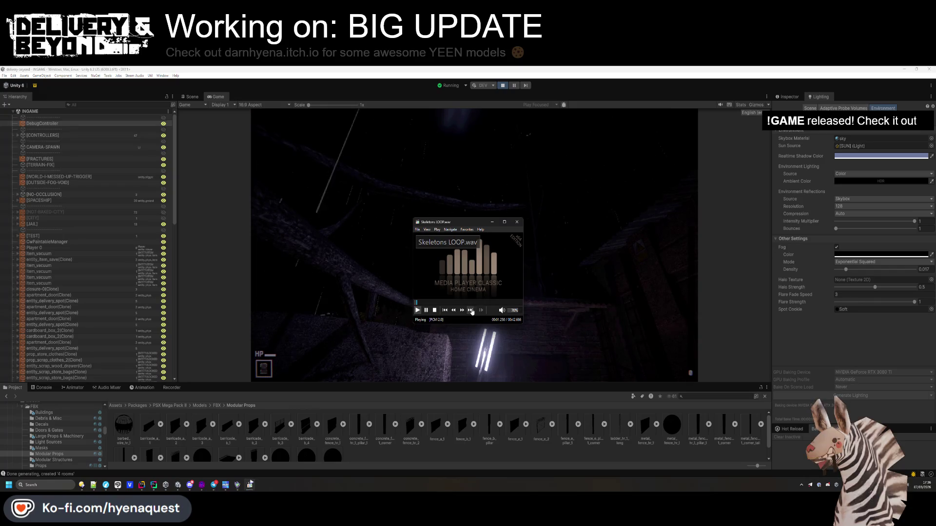
pyautogui.click(471, 310)
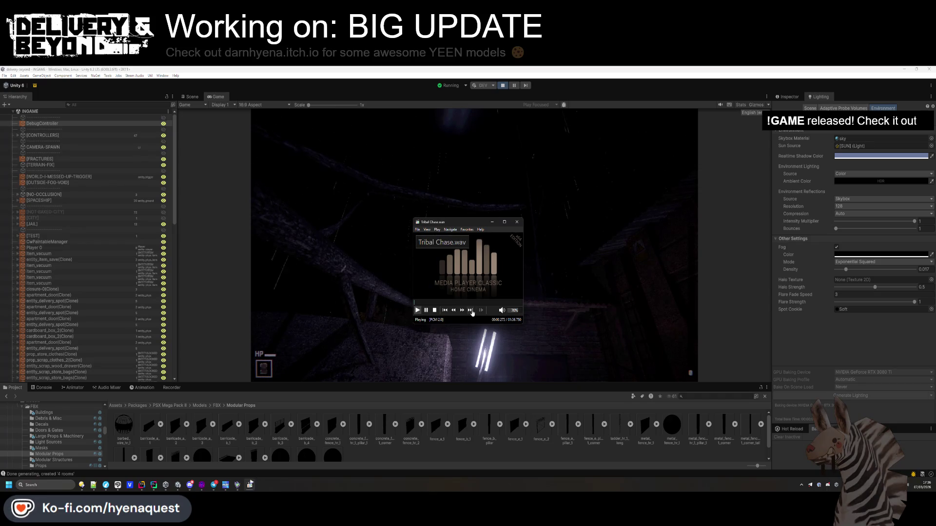
pyautogui.click(470, 310)
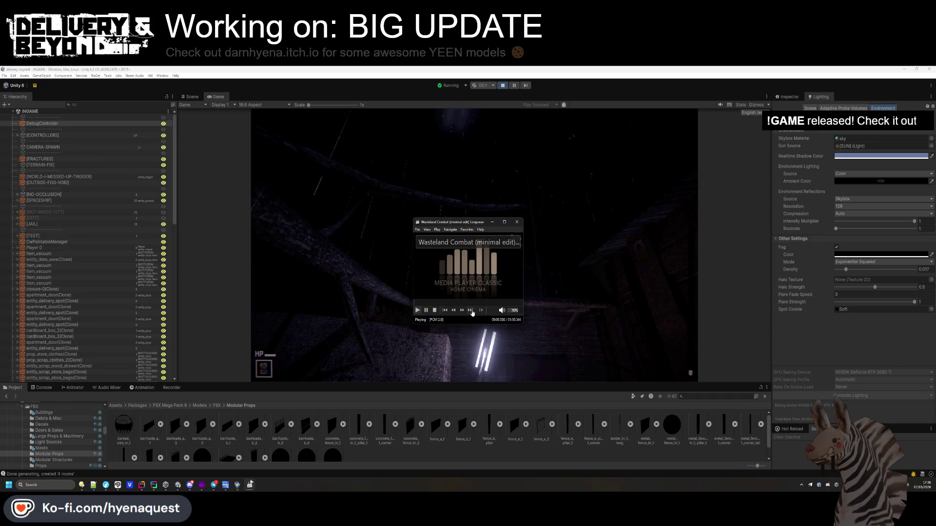
pyautogui.click(471, 310)
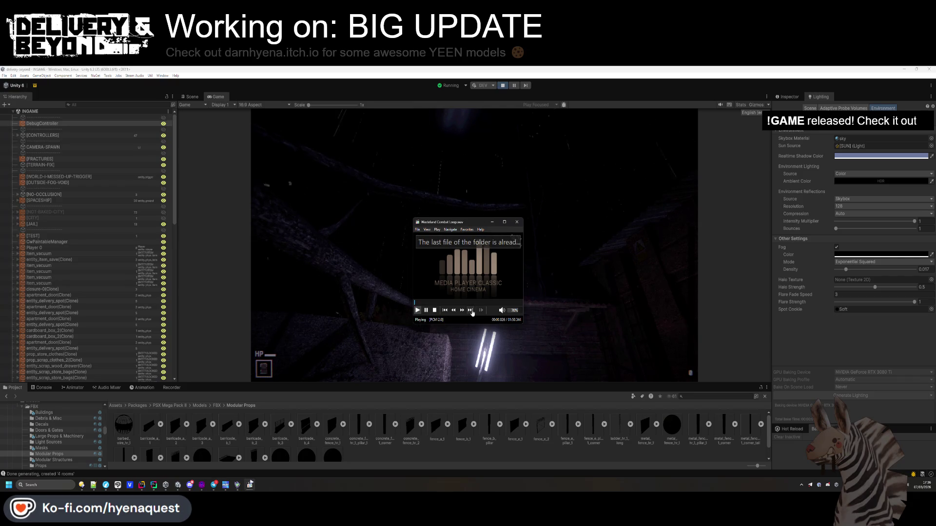
pyautogui.click(465, 336)
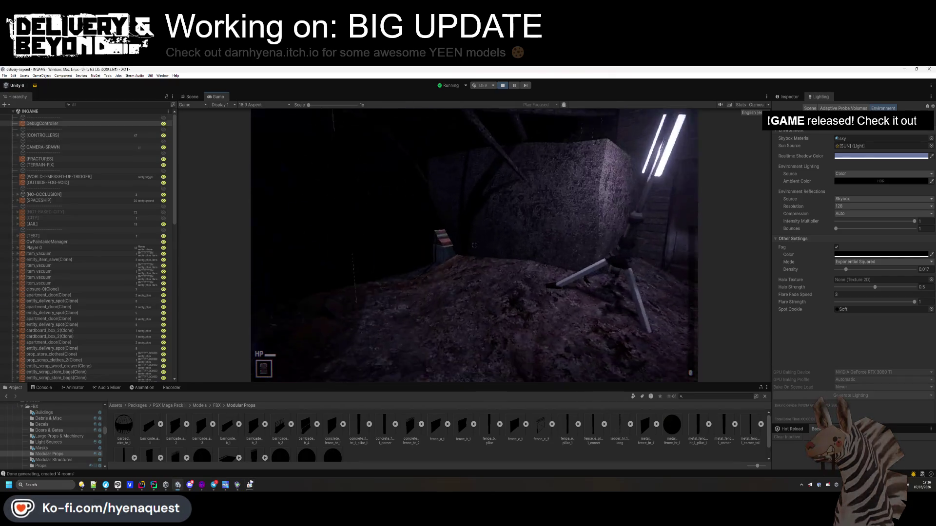
pyautogui.click(427, 229)
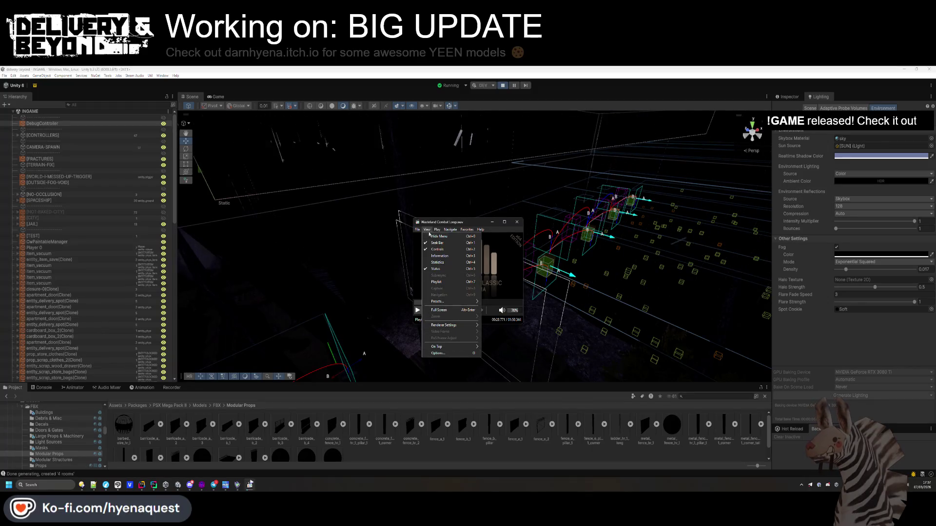
# Close MPC-HC's open menu and try slower and faster music playback
pyautogui.moveTo(417, 227)
pyautogui.press('Escape')
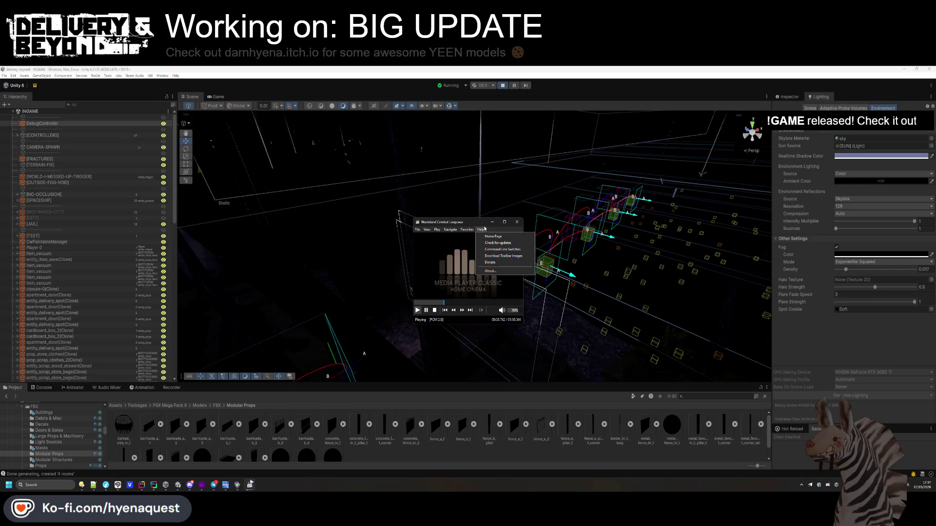
pyautogui.click(454, 312)
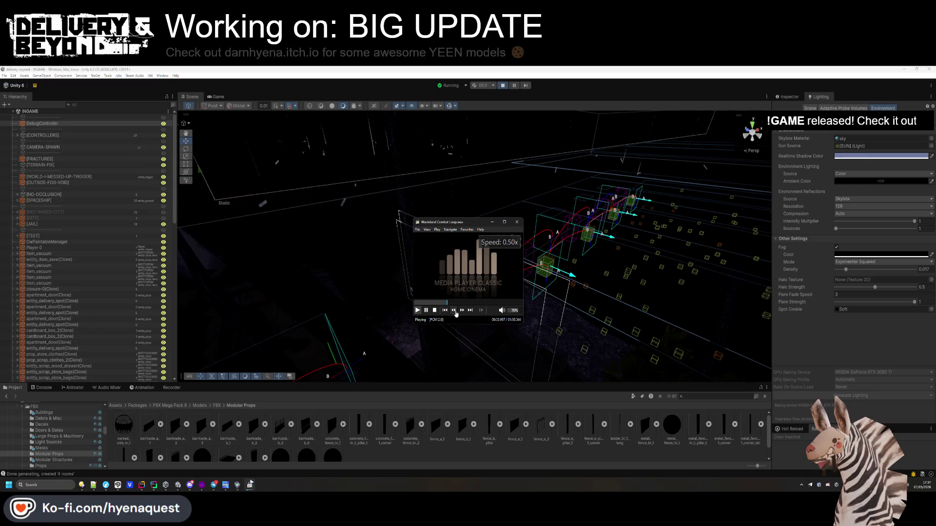
pyautogui.scroll(1, 507, 246)
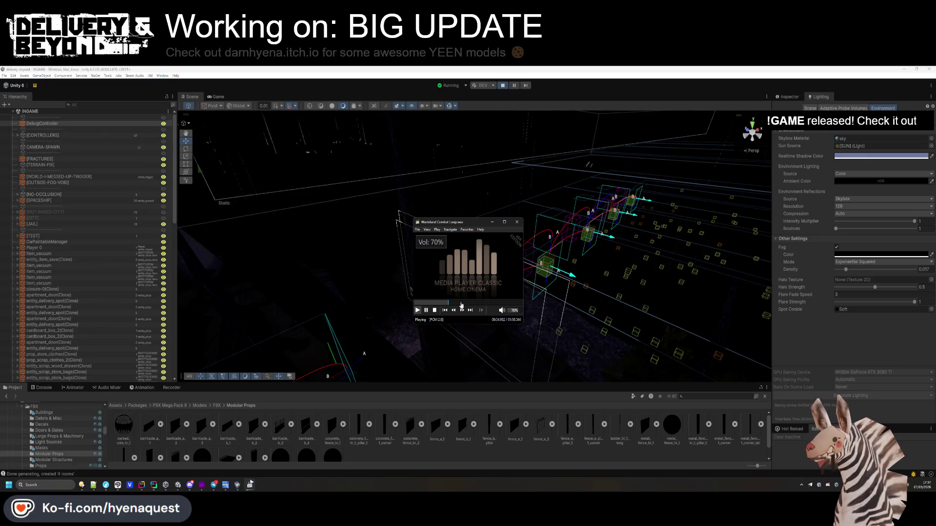
pyautogui.scroll(-2, 506, 247)
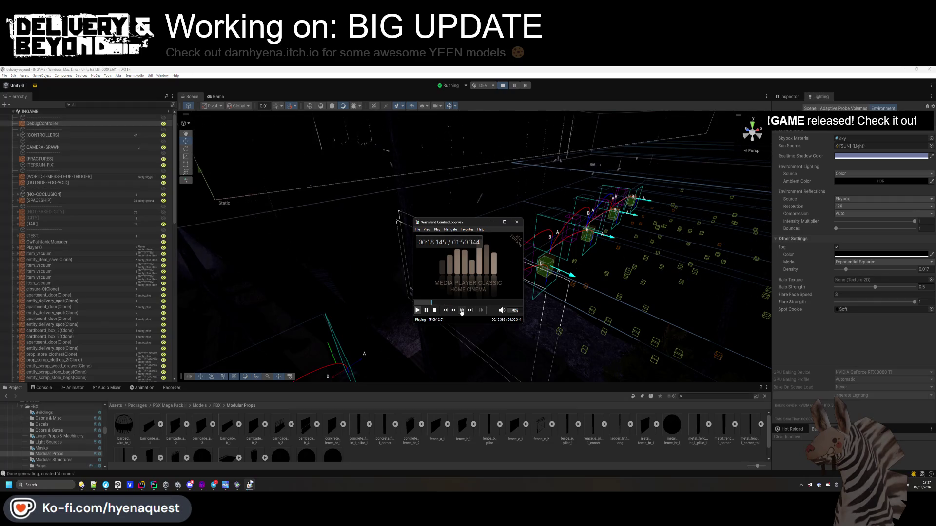
pyautogui.scroll(1, 461, 312)
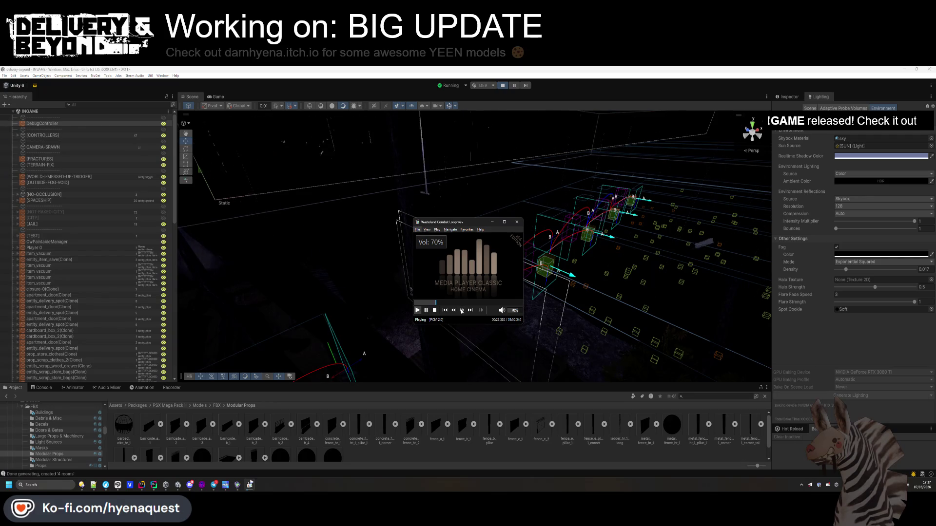
pyautogui.click(461, 311)
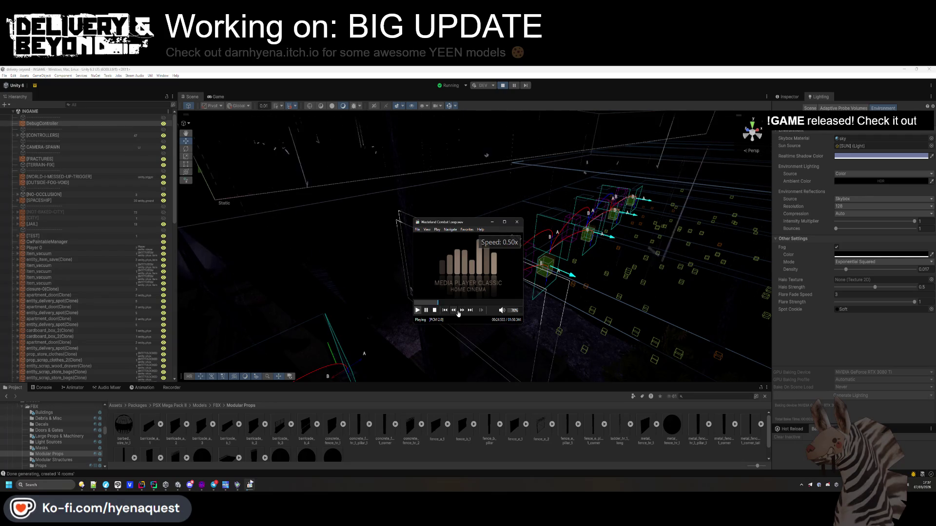
# Check MPC-HC's About information and the current track's properties
pyautogui.click(483, 230)
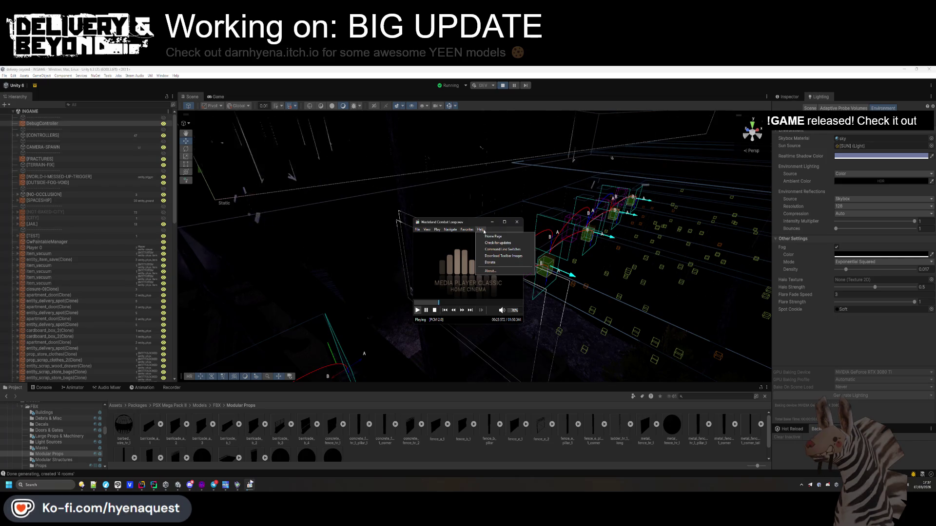
pyautogui.click(485, 270)
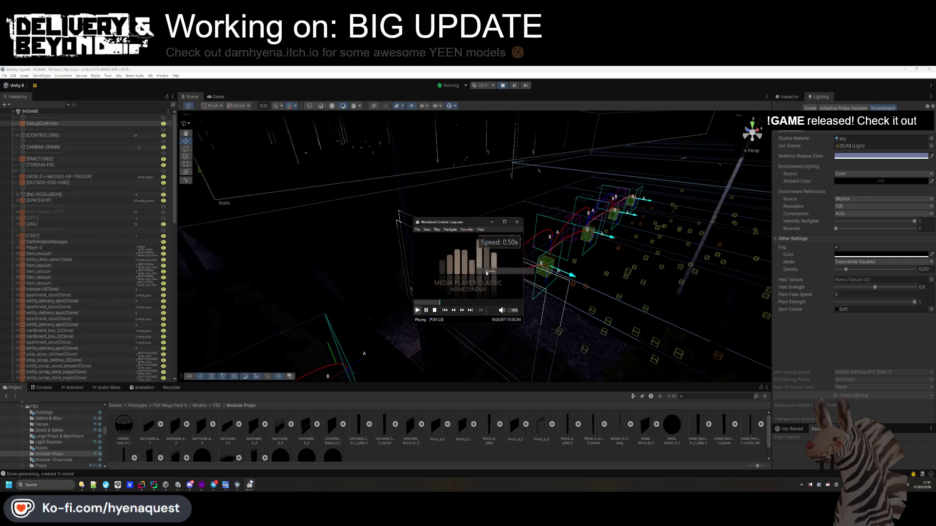
pyautogui.click(525, 214)
pyautogui.click(427, 230)
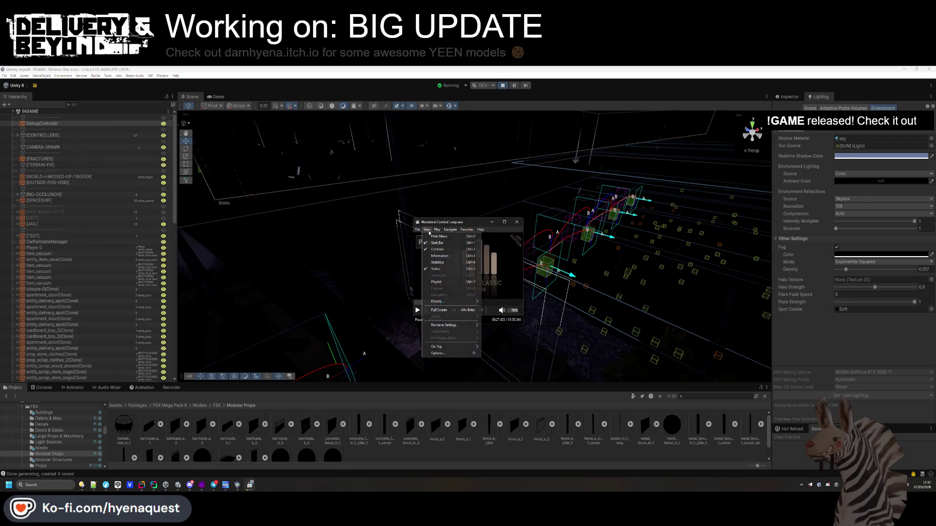
pyautogui.click(428, 230)
pyautogui.click(418, 230)
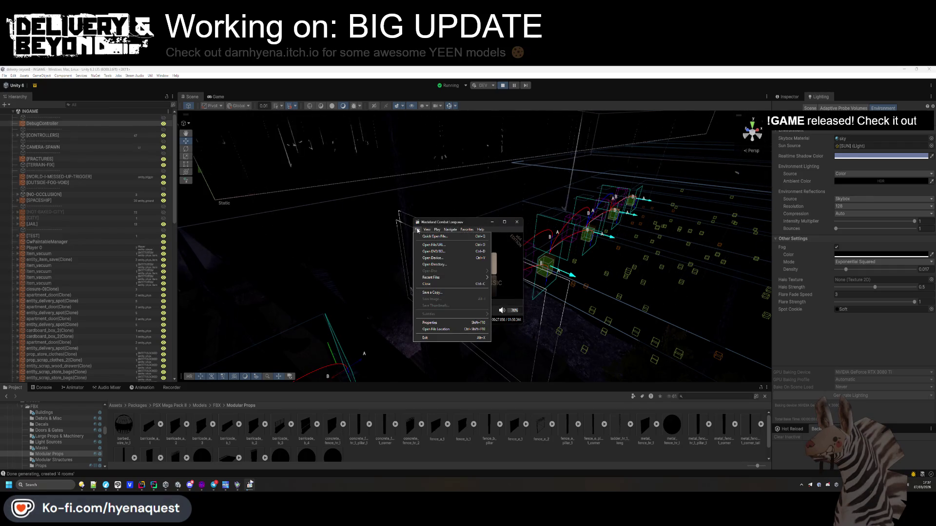
pyautogui.click(434, 292)
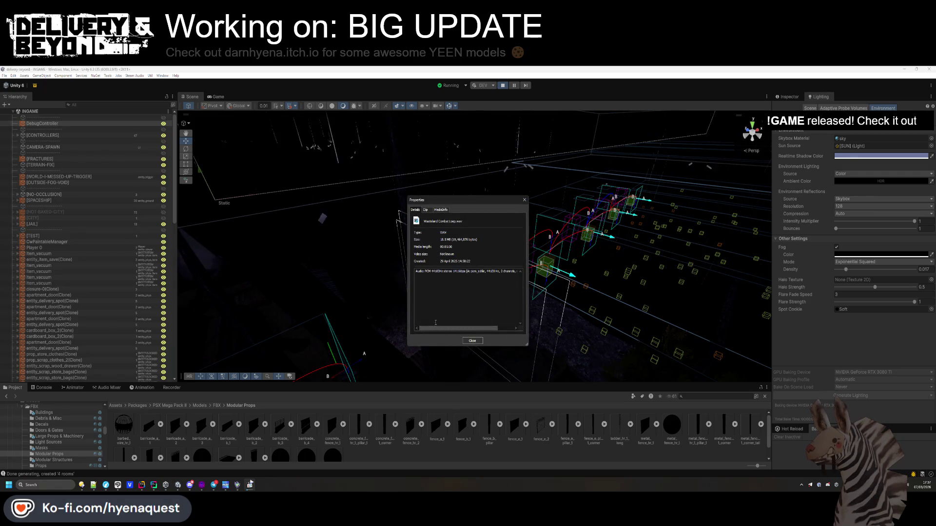
pyautogui.press('Escape')
# Set the music playback speed to 0.90x
pyautogui.click(445, 230)
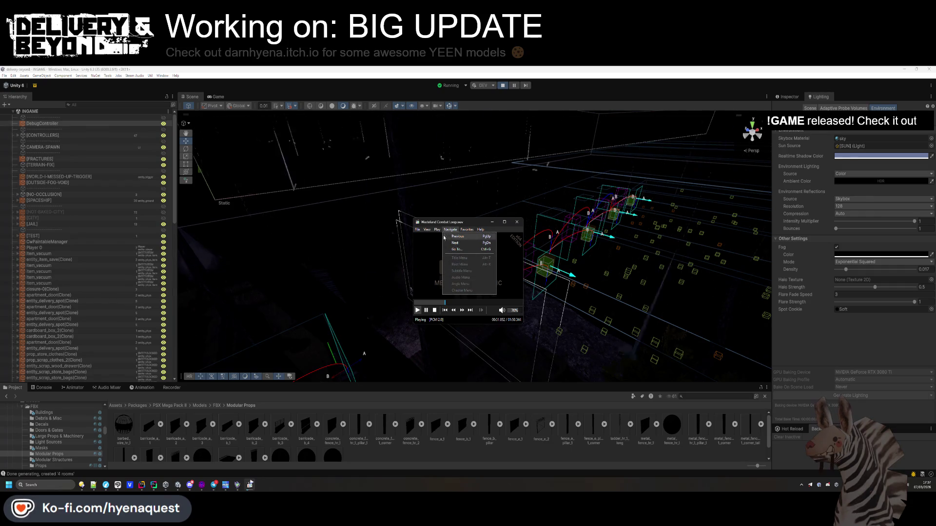
pyautogui.moveTo(437, 230)
pyautogui.moveTo(450, 265)
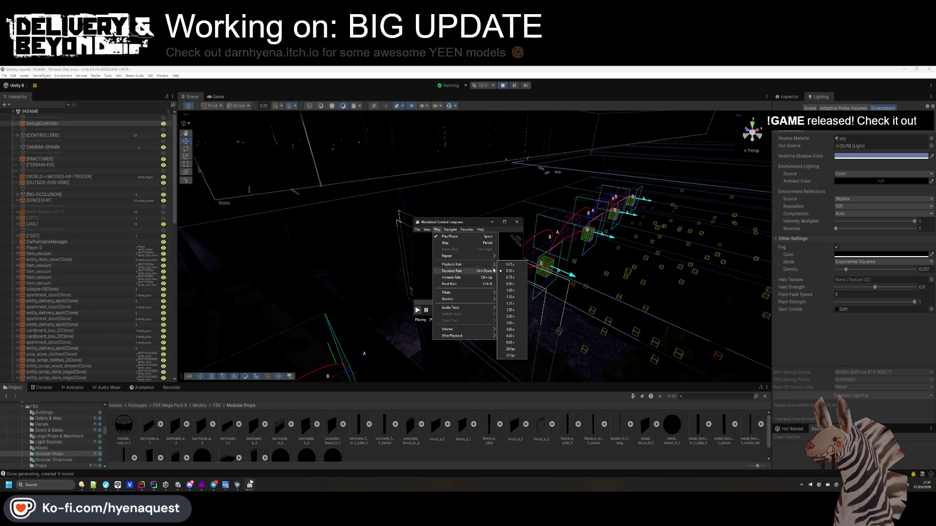
pyautogui.click(514, 285)
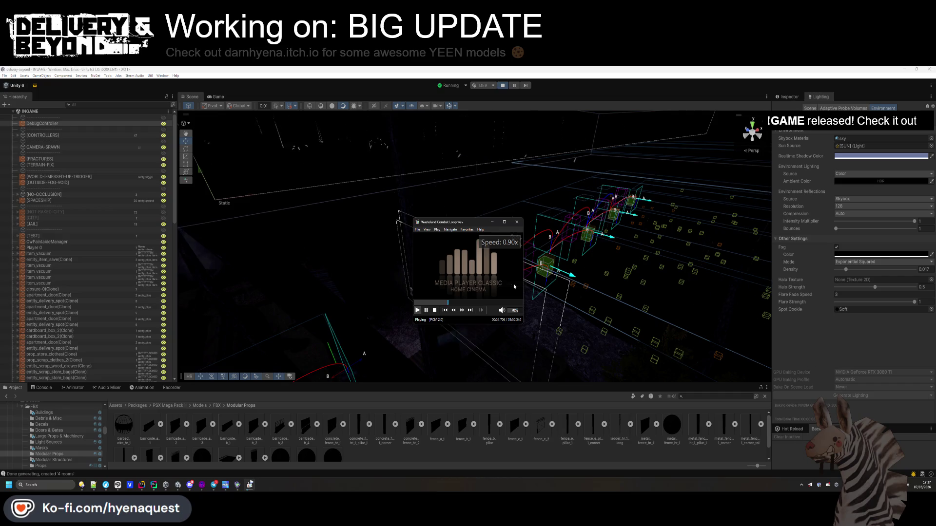
# Step back through previous tracks, past Tribal Chase, to Sea Battle LOOP.wav
pyautogui.click(470, 314)
pyautogui.click(445, 313)
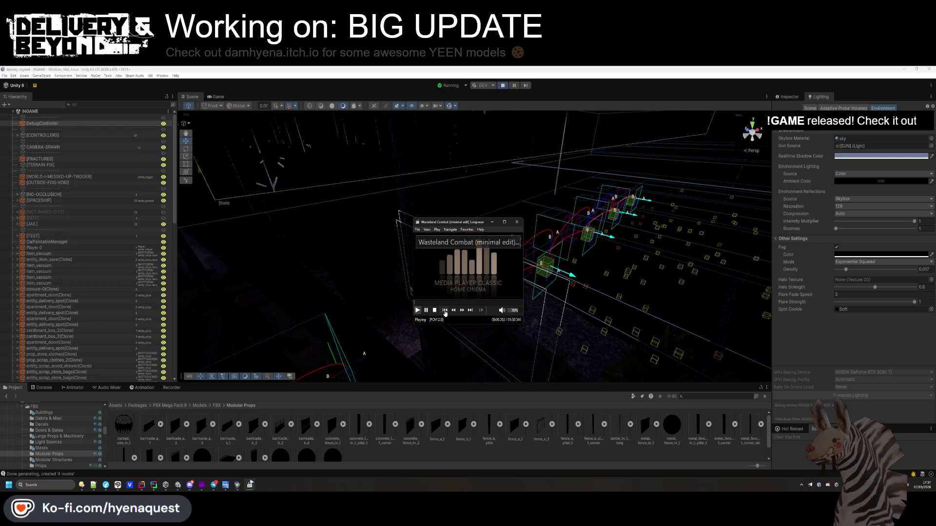
pyautogui.click(444, 312)
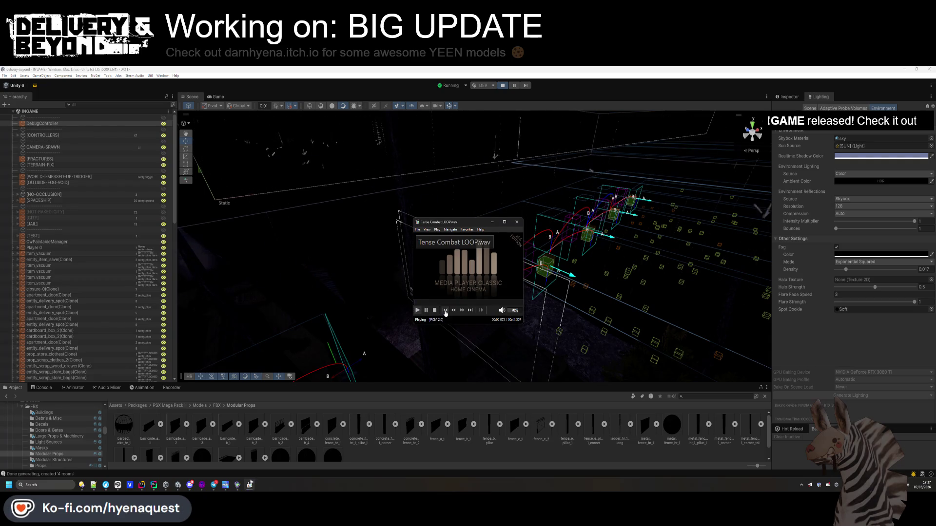
pyautogui.click(445, 313)
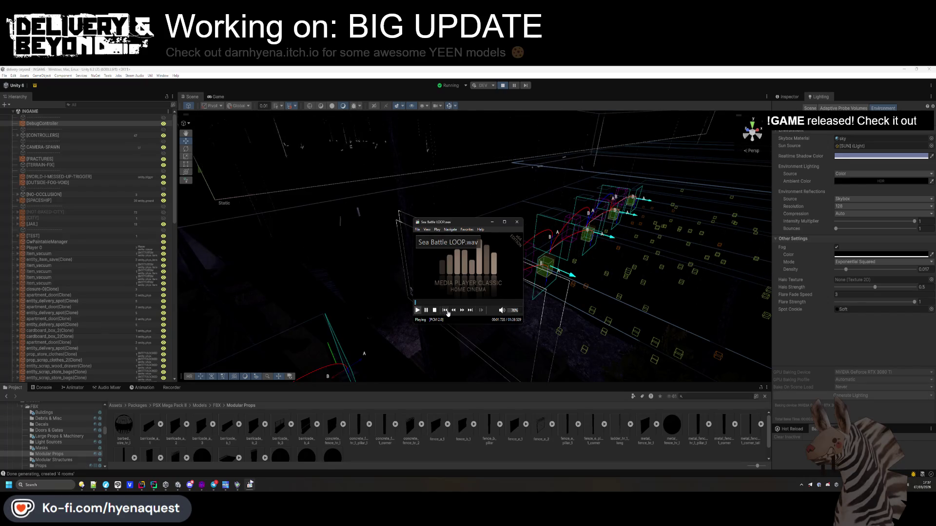
# Orbit the Scene camera around the trench, then switch to the running Game view
pyautogui.rightClick(564, 285)
pyautogui.moveTo(563, 285)
pyautogui.mouseDown()
pyautogui.moveTo(495, 315)
pyautogui.moveTo(539, 299)
pyautogui.moveTo(455, 243)
pyautogui.moveTo(370, 208)
pyautogui.mouseUp()
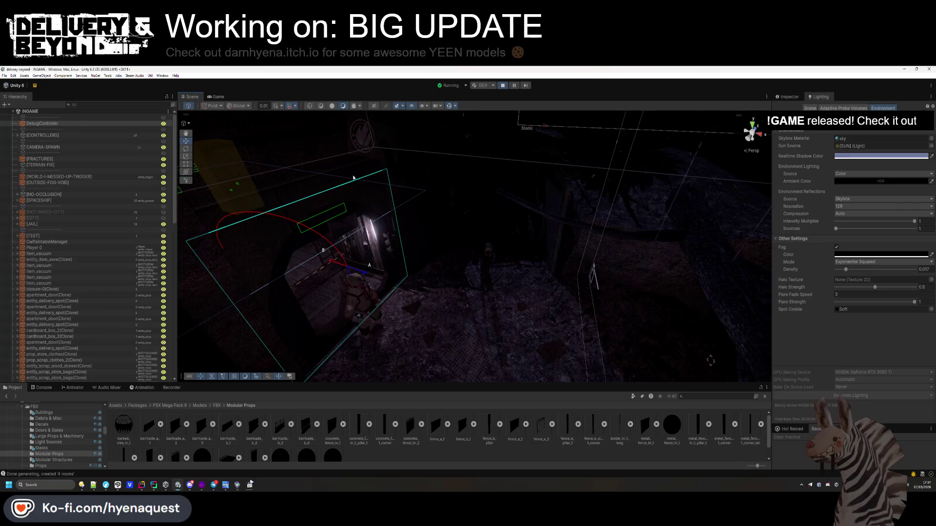
pyautogui.click(218, 97)
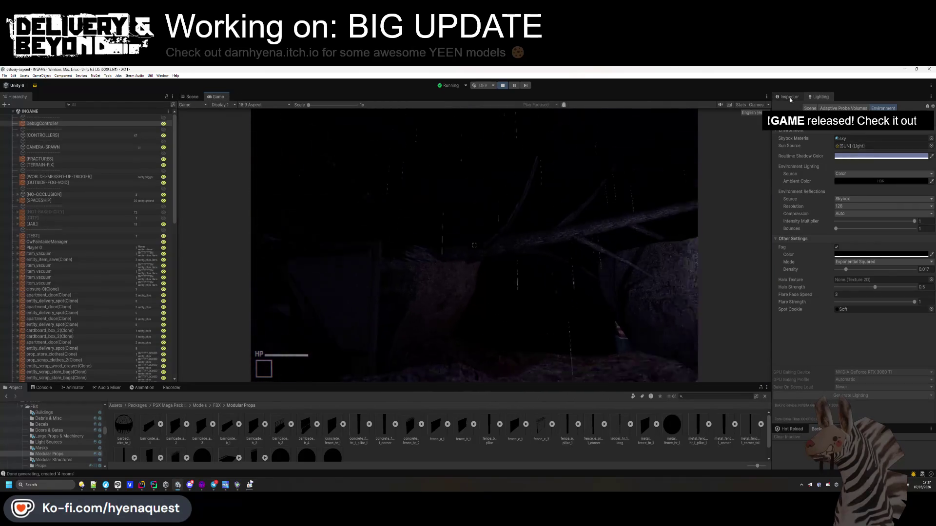
# Scroll through the Debug Controller's settings in the Inspector
pyautogui.click(789, 97)
pyautogui.scroll(-10, 835, 199)
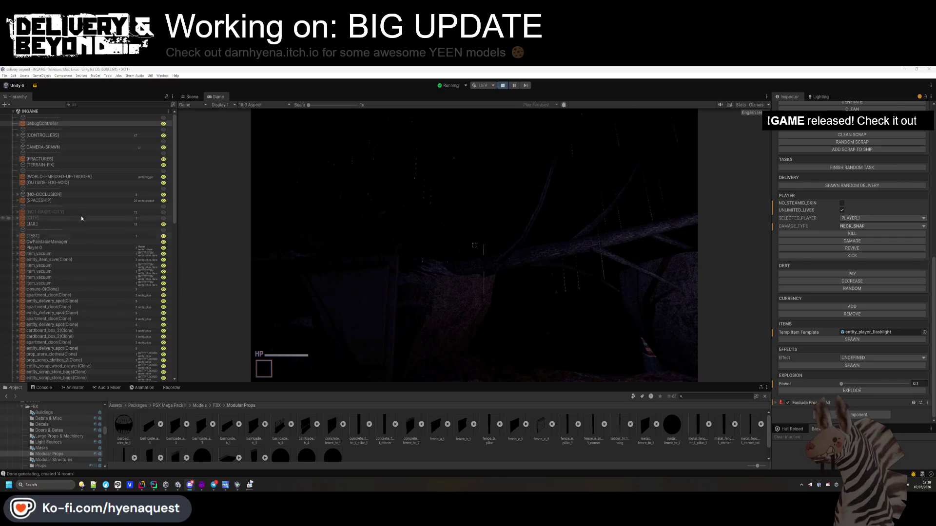
pyautogui.scroll(-5, 78, 220)
pyautogui.scroll(-4, 79, 224)
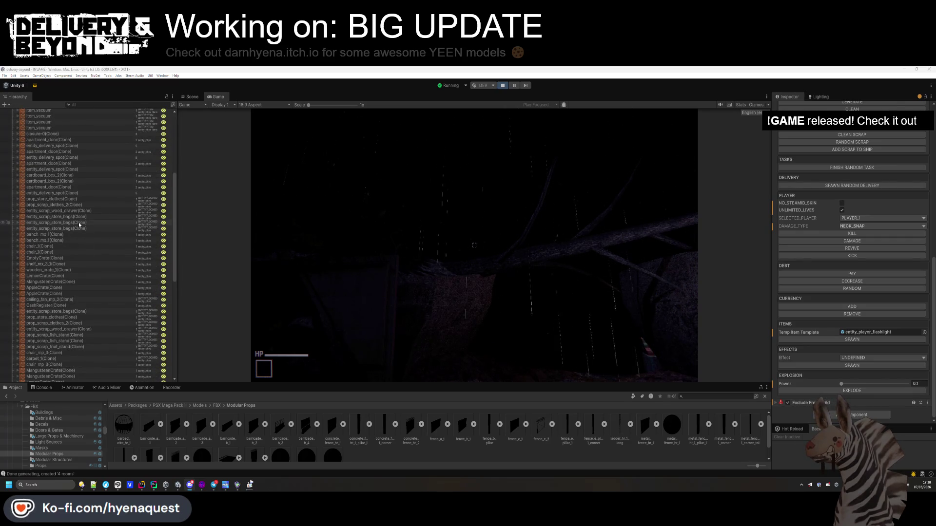
pyautogui.scroll(-4, 82, 287)
pyautogui.scroll(-10, 83, 287)
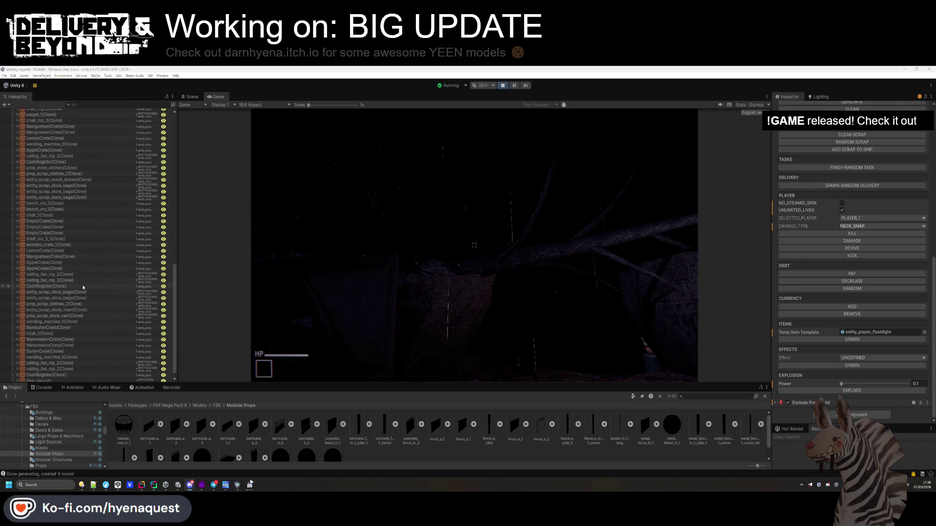
pyautogui.scroll(7, 83, 288)
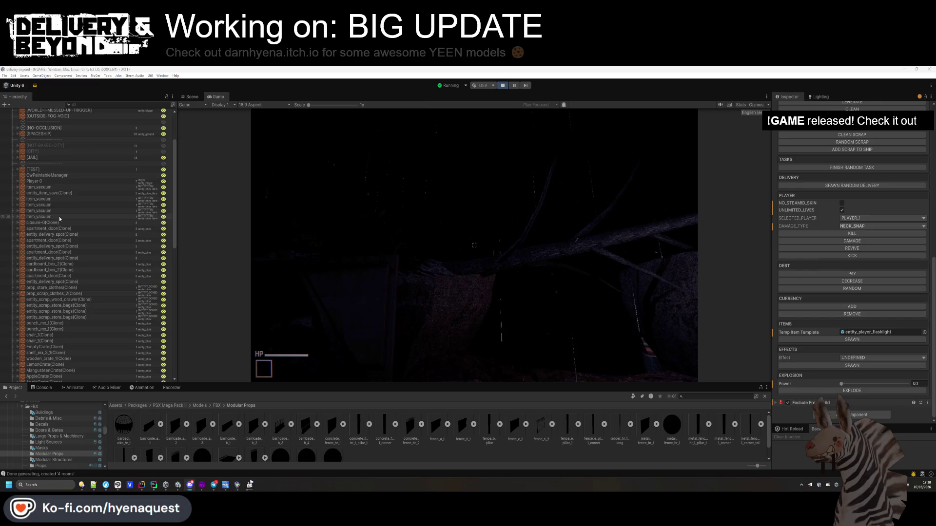
pyautogui.scroll(-4, 59, 217)
# In the Scene view, select the func_collider_light and [REPORT] objects to inspect them
pyautogui.click(184, 97)
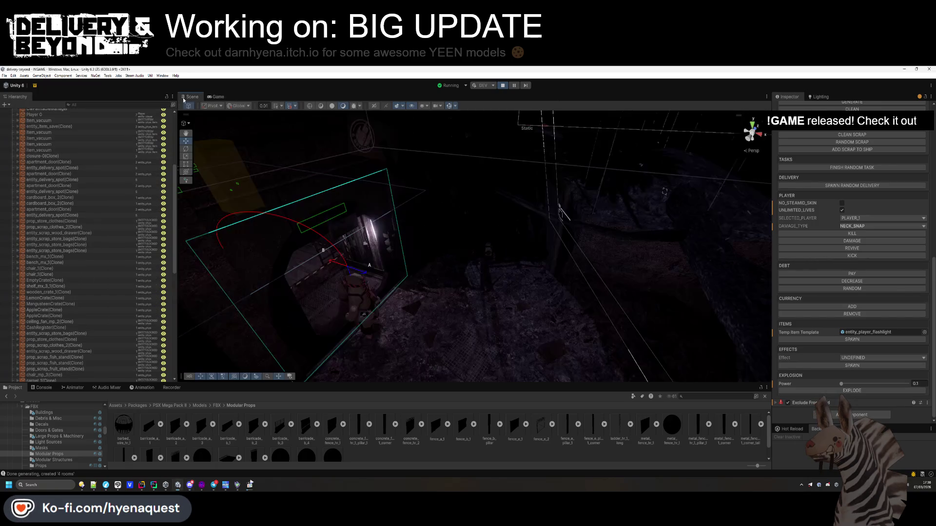
pyautogui.click(394, 184)
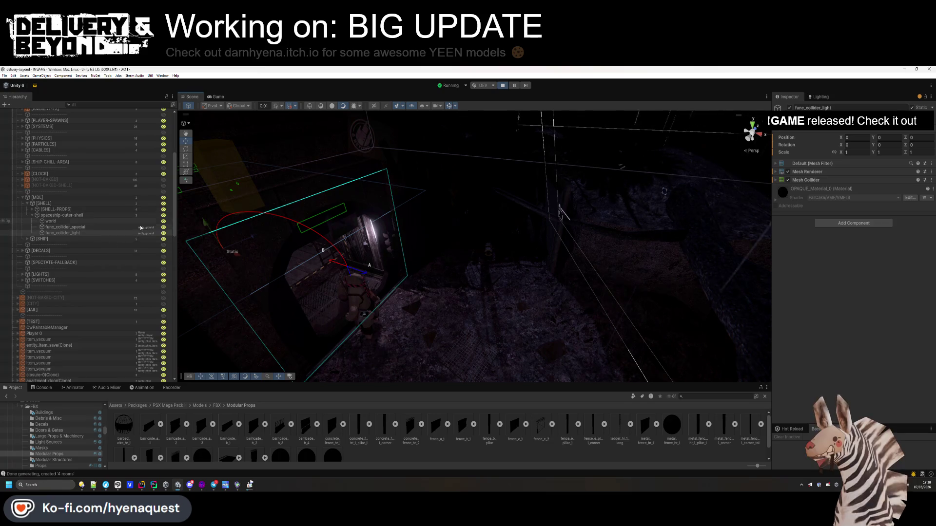
pyautogui.click(496, 193)
pyautogui.scroll(3, 95, 250)
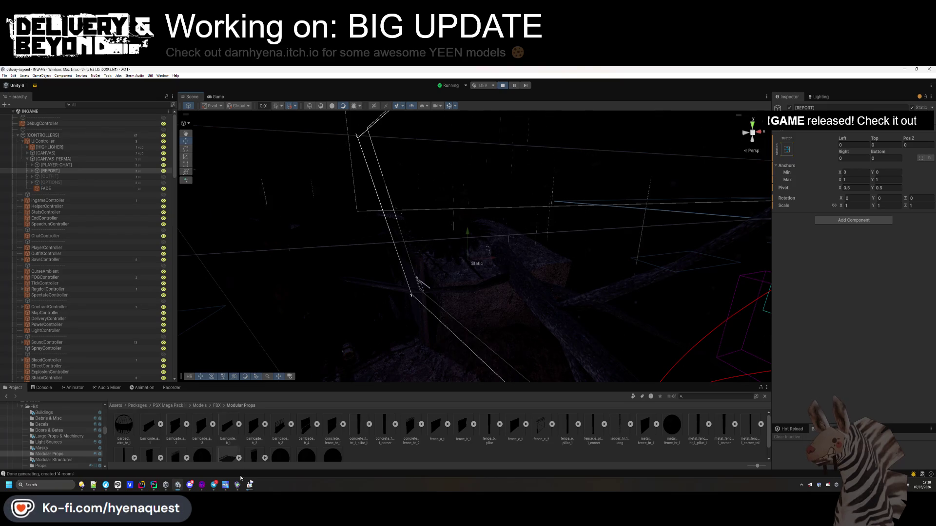
pyautogui.click(201, 486)
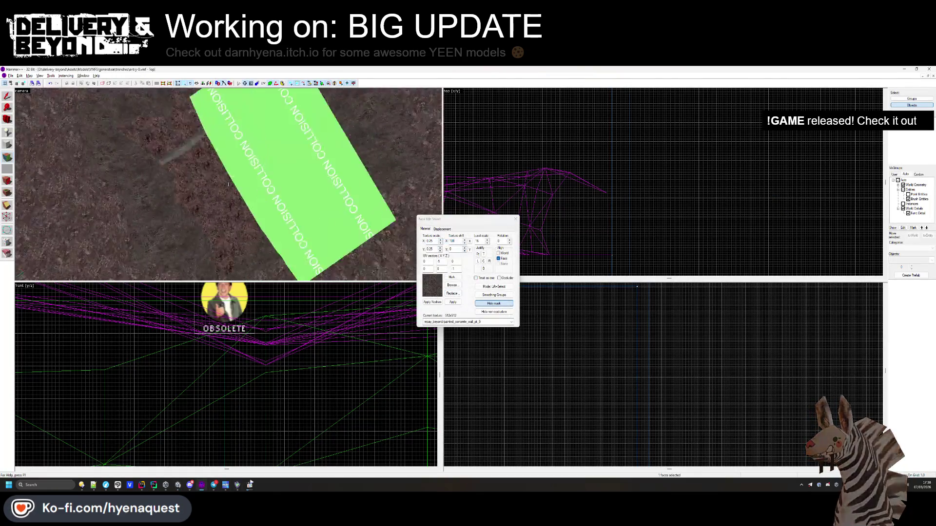
# Inspect a dirt face, then resize the trench's terrain solid bounds in the Top view
pyautogui.click(245, 188)
pyautogui.click(515, 219)
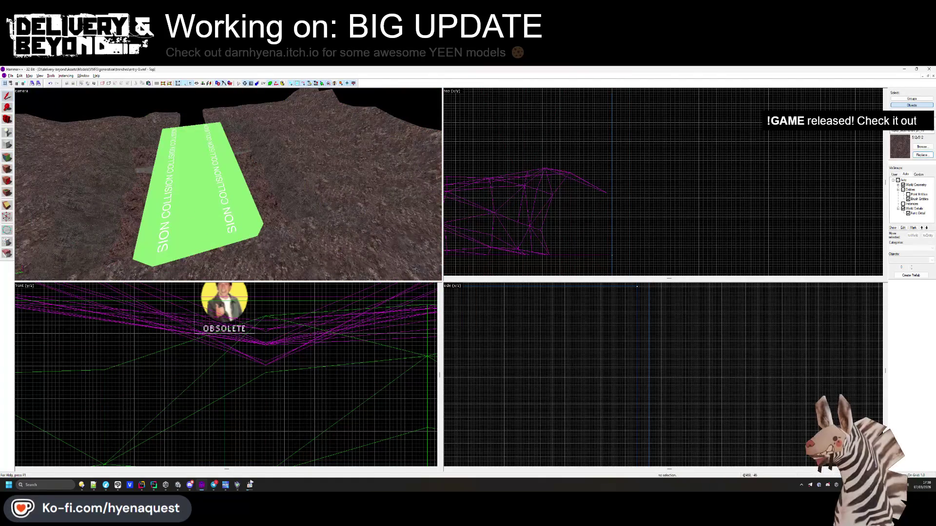
pyautogui.click(229, 184)
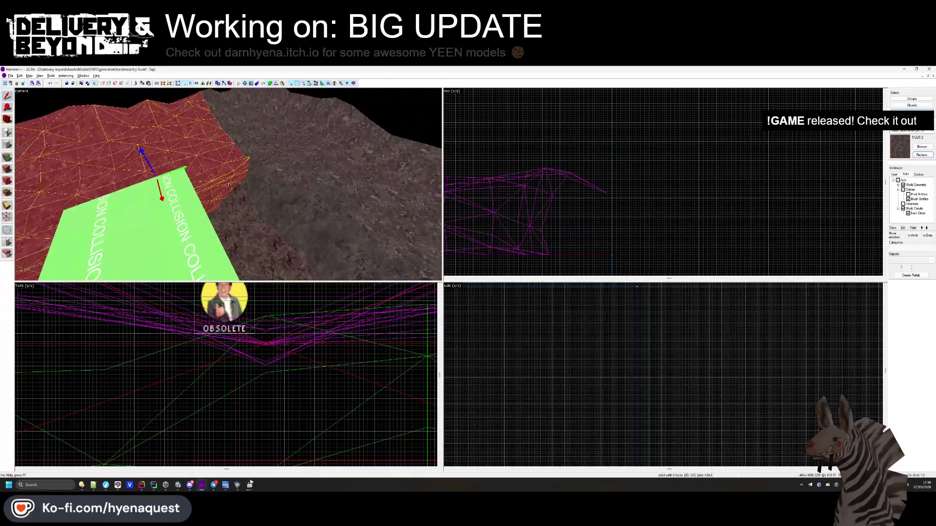
pyautogui.scroll(4, 632, 135)
pyautogui.scroll(2, 631, 135)
pyautogui.moveTo(565, 110)
pyautogui.mouseDown()
pyautogui.moveTo(554, 98)
pyautogui.moveTo(592, 121)
pyautogui.moveTo(575, 124)
pyautogui.moveTo(585, 121)
pyautogui.mouseUp()
pyautogui.scroll(3, 554, 98)
pyautogui.press('Escape')
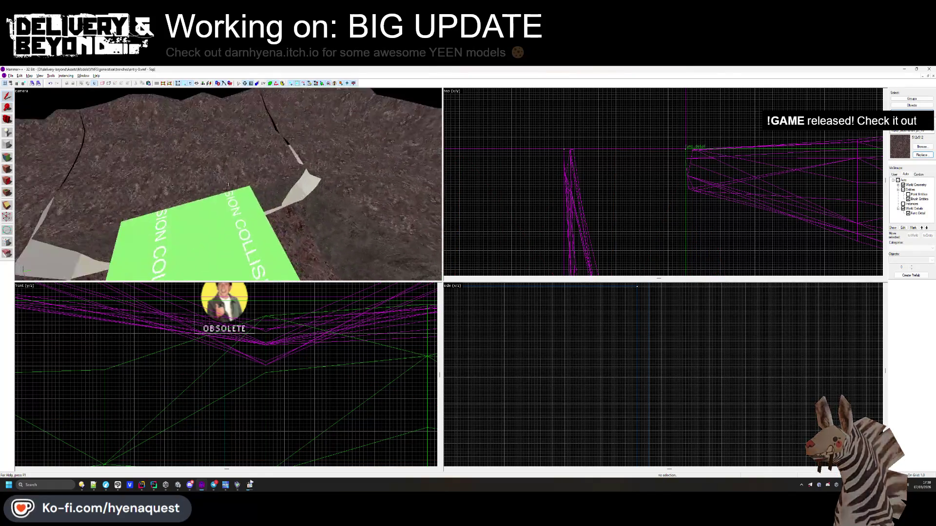
# Narrow the far-end terrain solid from 423 to 390 and pull its neighbour's corner to the trench
pyautogui.click(303, 208)
pyautogui.click(301, 165)
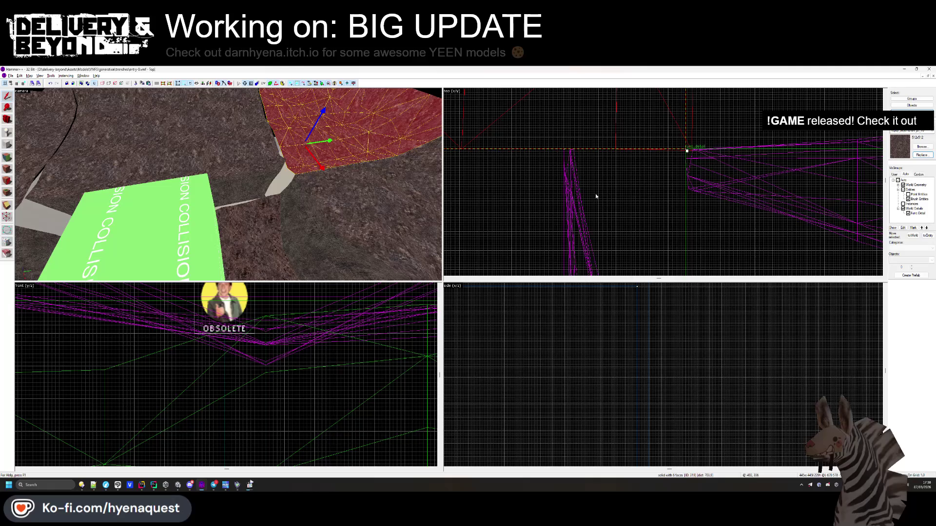
pyautogui.moveTo(605, 156); pyautogui.dragTo(528, 157)
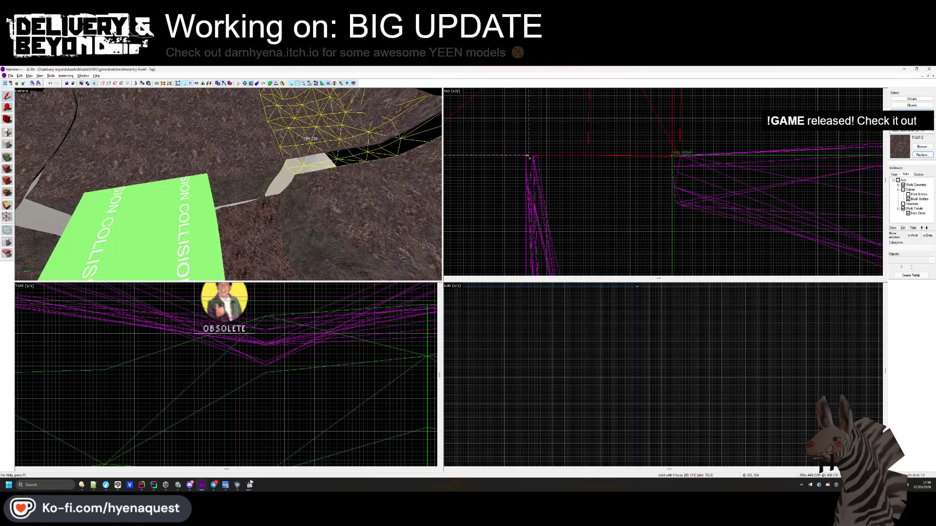
pyautogui.click(109, 173)
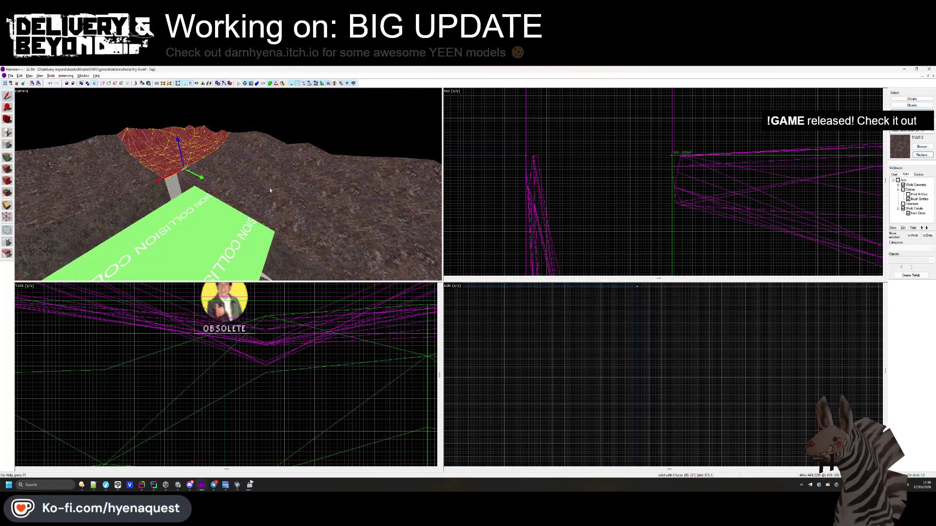
pyautogui.scroll(-3, 558, 123)
pyautogui.scroll(6, 561, 195)
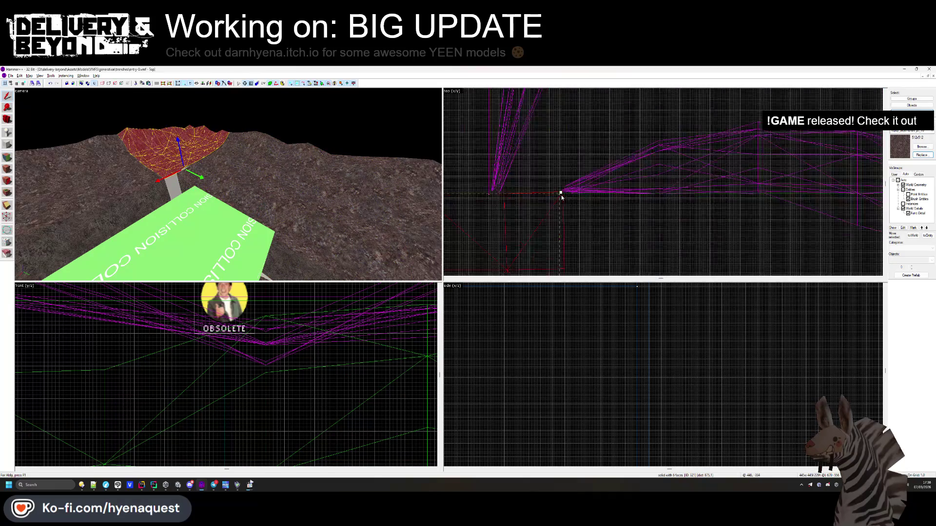
pyautogui.moveTo(558, 193); pyautogui.dragTo(493, 194)
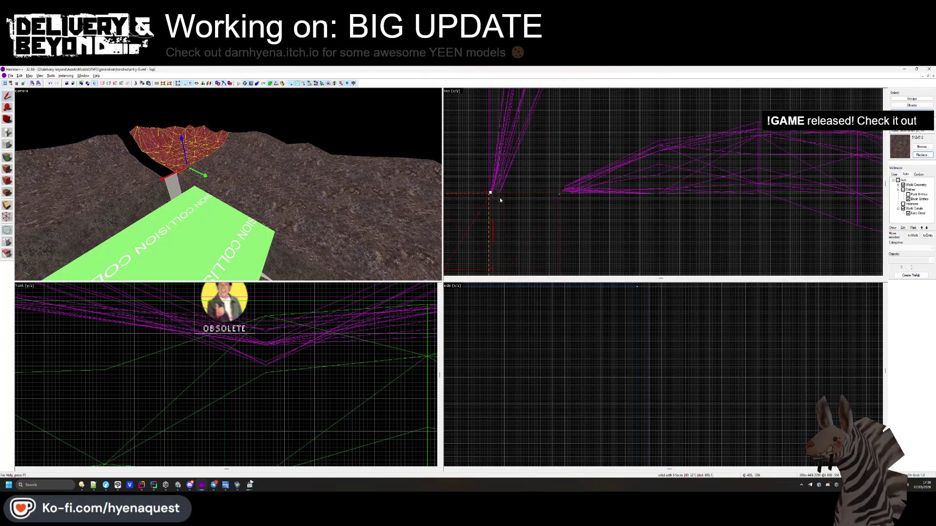
# Pan across the trench and inspect the large terrain solid and another beside it
pyautogui.click(560, 193)
pyautogui.scroll(-1, 560, 195)
pyautogui.scroll(-1, 563, 183)
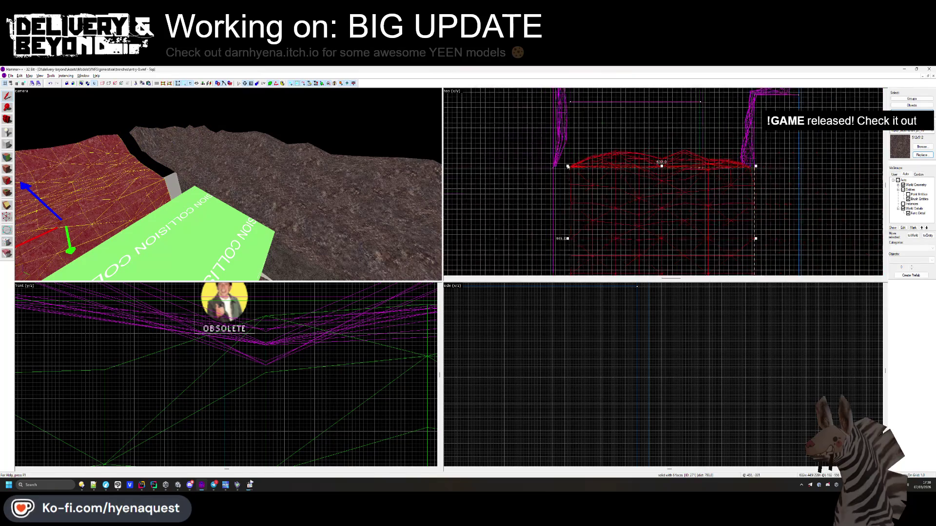
pyautogui.moveTo(566, 238); pyautogui.dragTo(558, 195)
pyautogui.scroll(2, 555, 166)
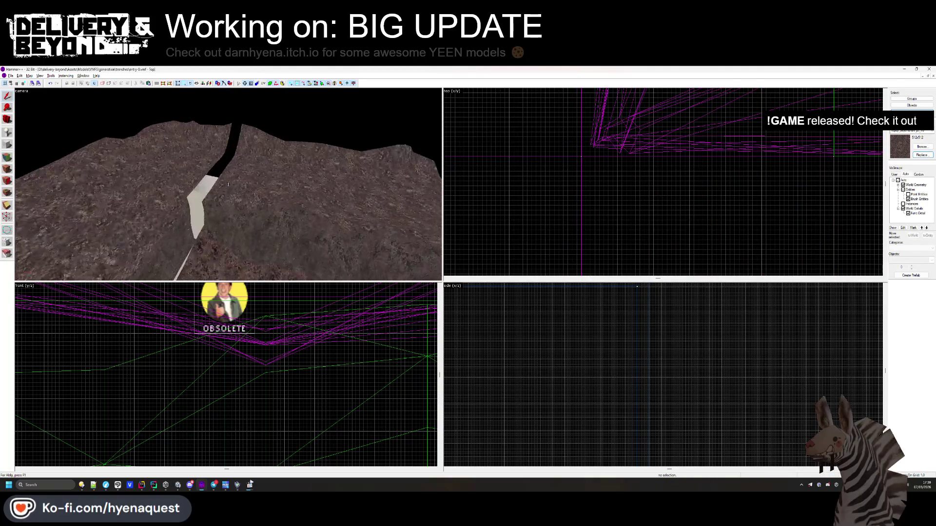
pyautogui.click(299, 185)
pyautogui.scroll(1, 549, 168)
pyautogui.scroll(-3, 550, 168)
pyautogui.scroll(4, 550, 167)
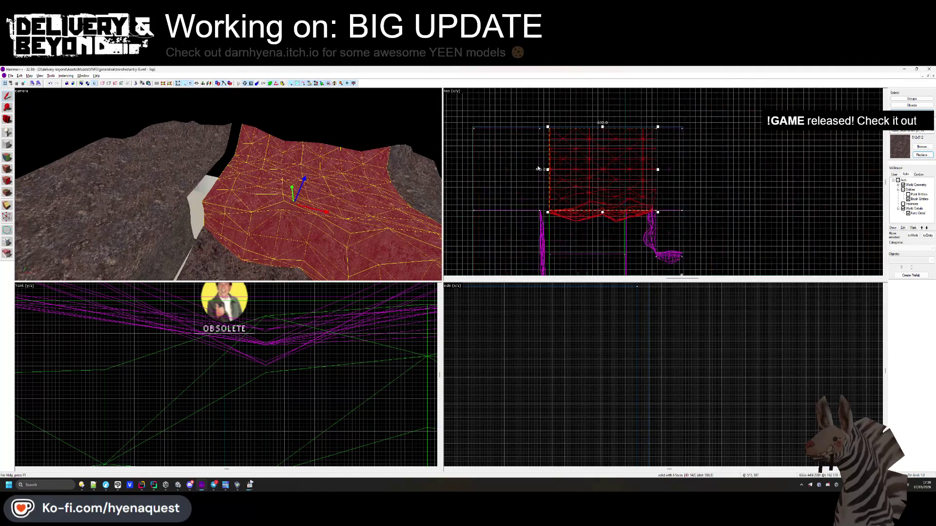
pyautogui.press('Escape')
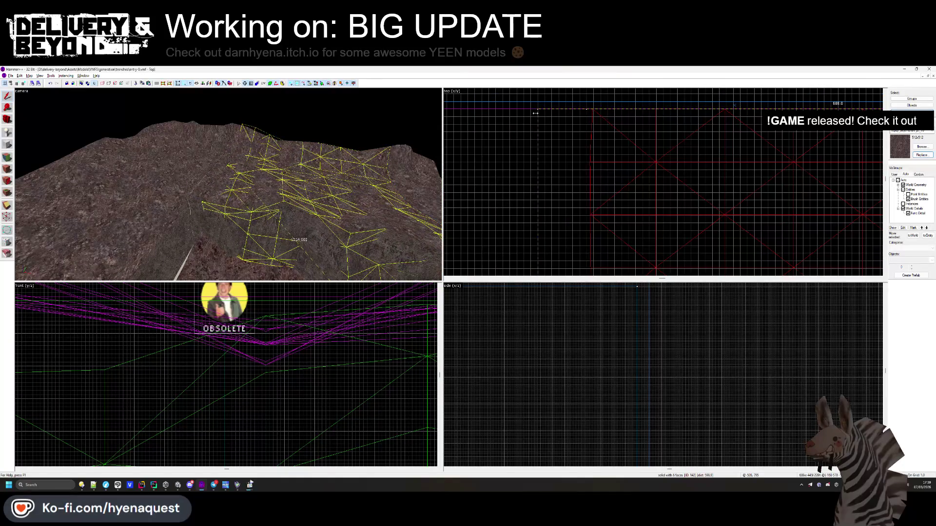
# Select the terrain solid in view, zoom to check it, then clear the selection
pyautogui.click(228, 184)
pyautogui.scroll(5, 538, 108)
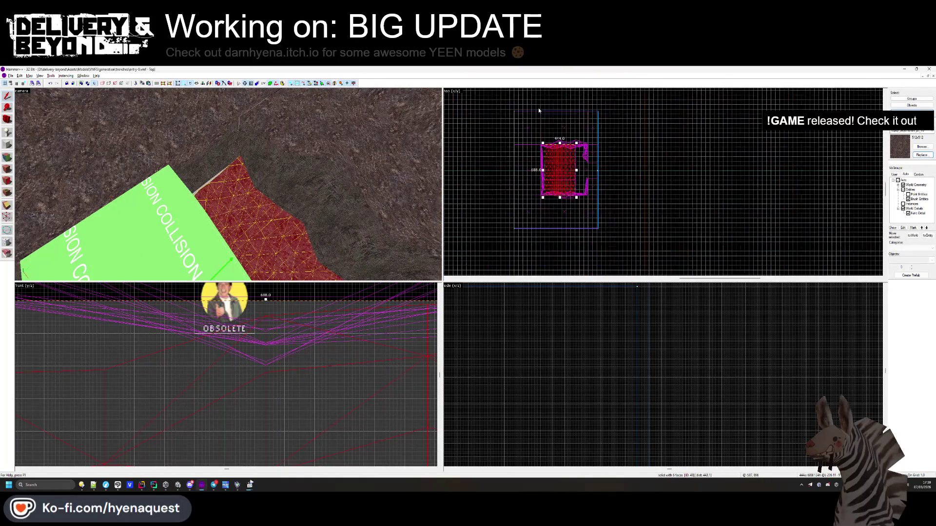
pyautogui.scroll(-4, 546, 121)
pyautogui.scroll(8, 542, 129)
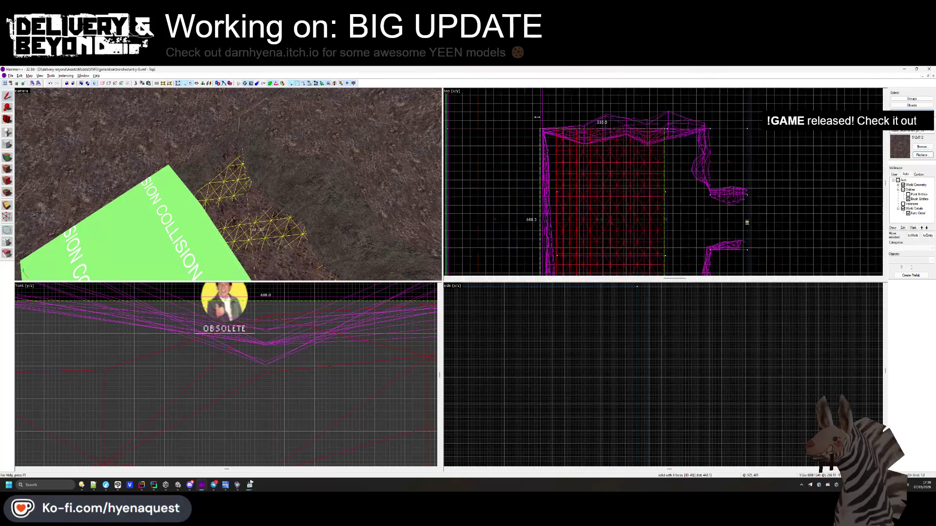
pyautogui.press('Escape')
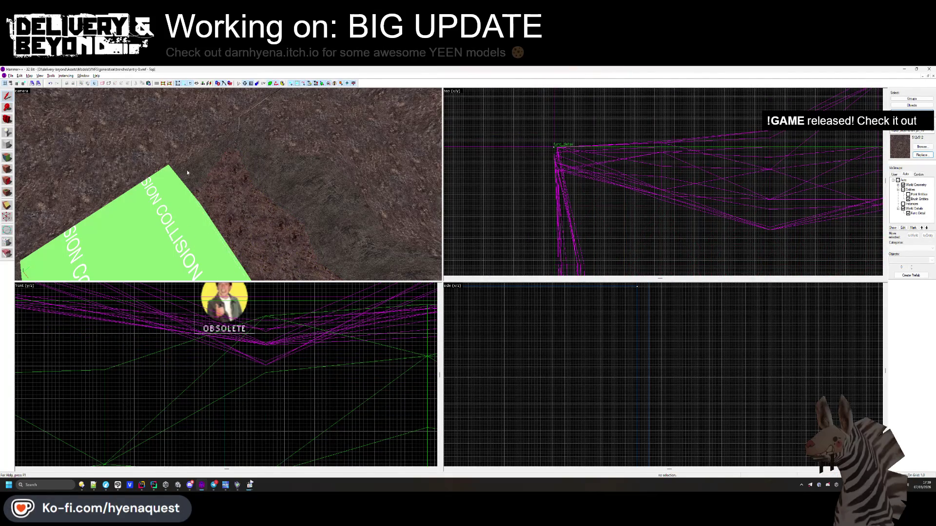
# Select three terrain faces, review their displacement settings, then close the Face Edit Sheet
pyautogui.click(7, 169)
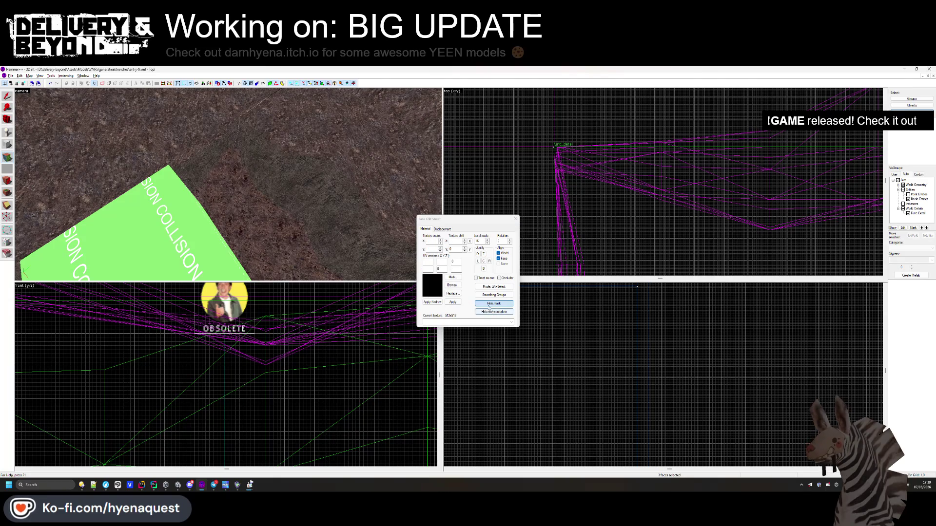
pyautogui.keyDown('ctrl'); pyautogui.click(292, 205); pyautogui.keyUp('ctrl')
pyautogui.keyDown('ctrl'); pyautogui.click(351, 146); pyautogui.keyUp('ctrl')
pyautogui.keyDown('ctrl'); pyautogui.click(240, 117); pyautogui.keyUp('ctrl')
pyautogui.scroll(-5, 240, 117)
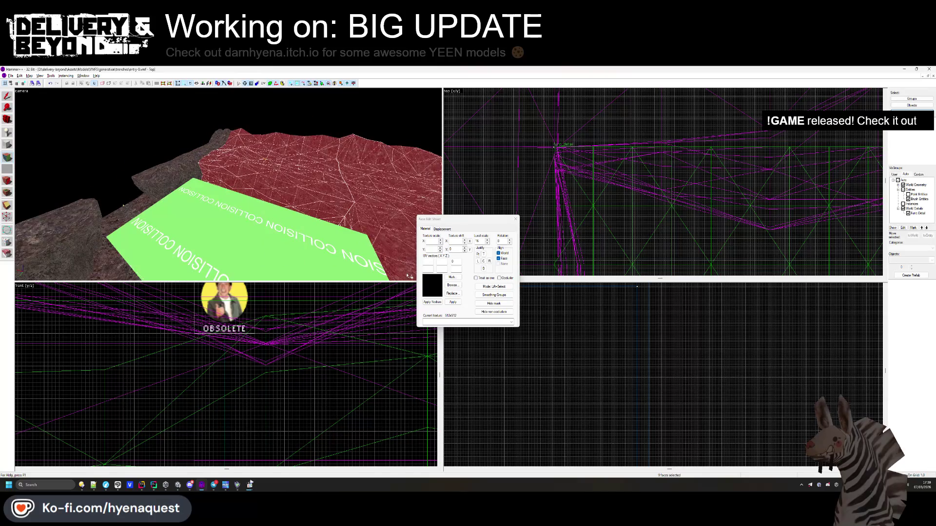
pyautogui.click(441, 228)
pyautogui.scroll(-4, 281, 192)
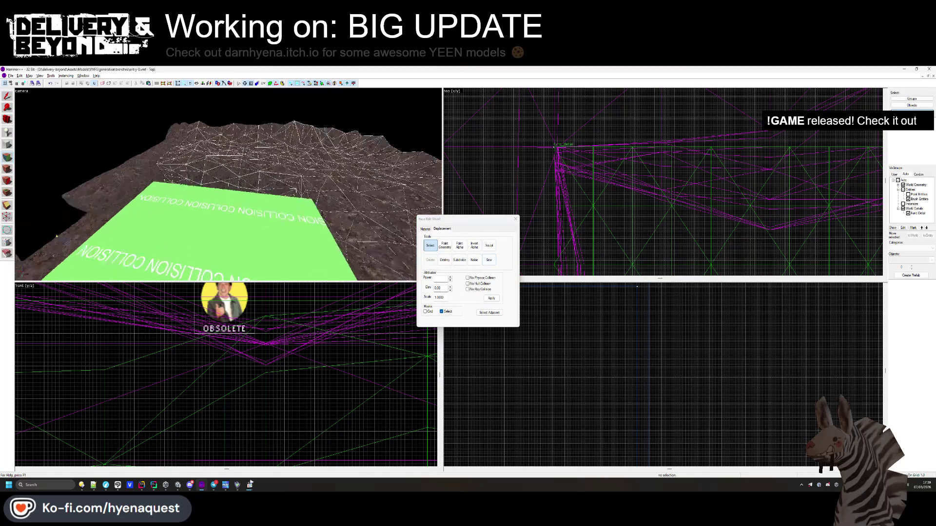
pyautogui.click(515, 218)
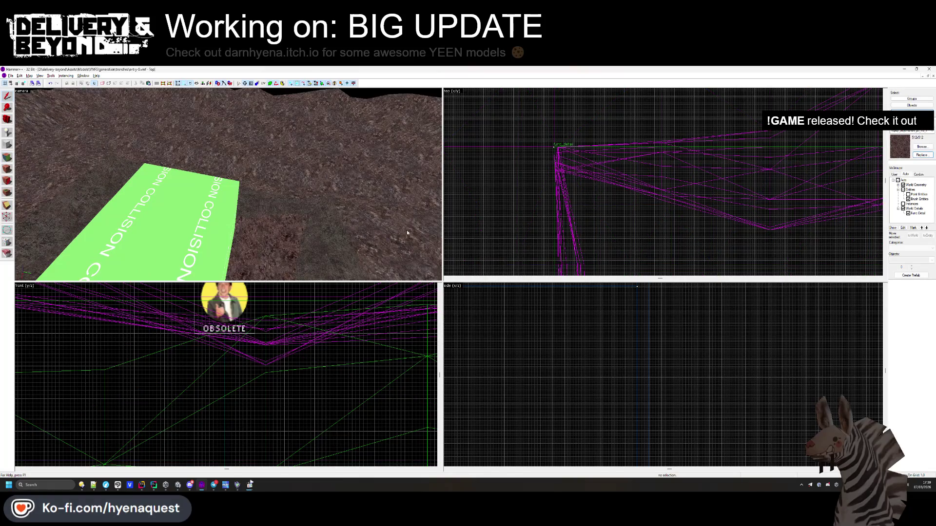
pyautogui.hotkey('alt', 'Tab')
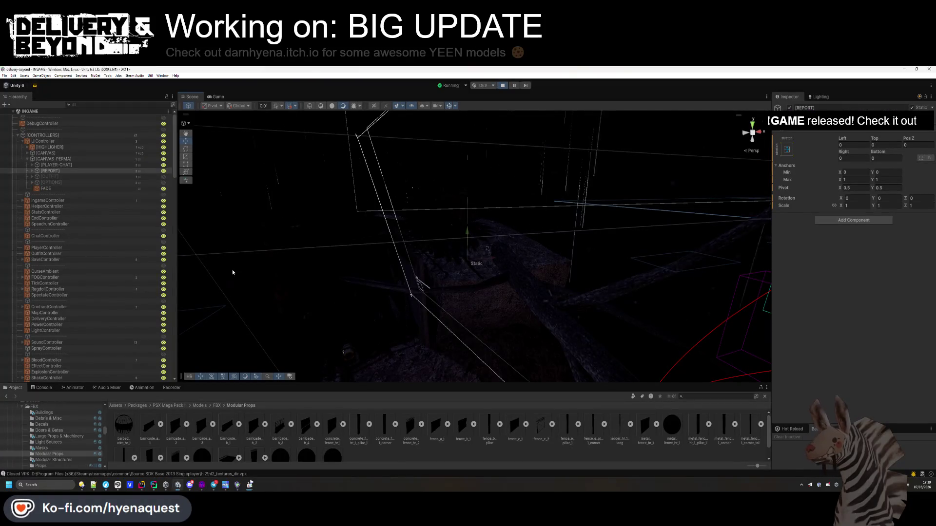
# Skip the music to Frantic Battle.wav, then return to Unity and select the [SHELL] object
pyautogui.scroll(-10, 78, 230)
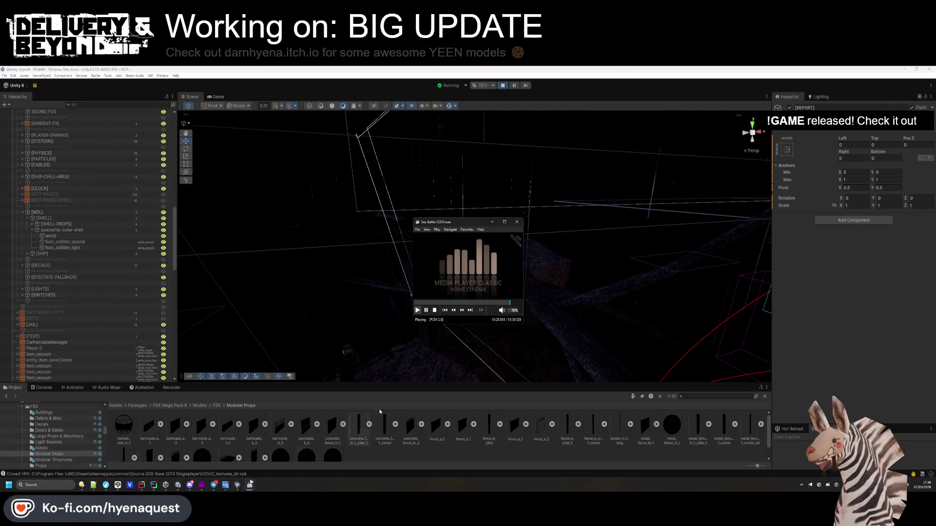
pyautogui.click(444, 310)
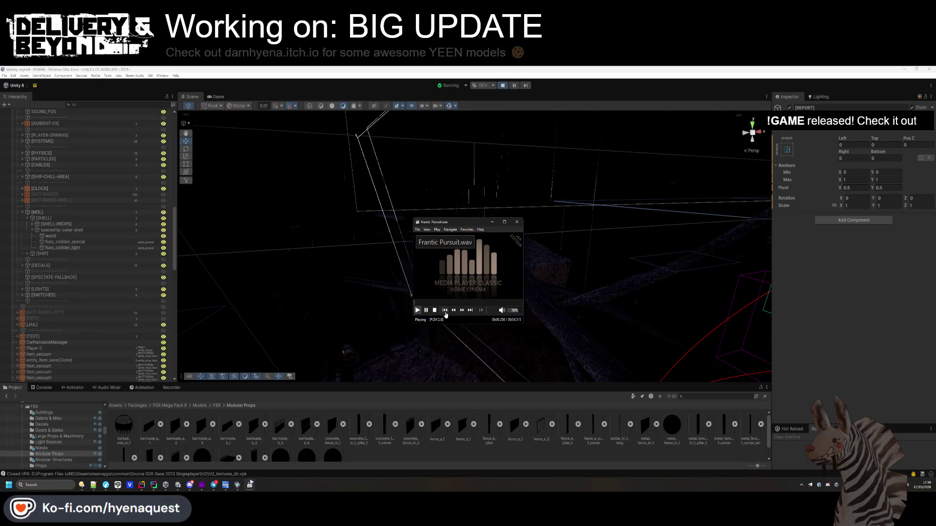
pyautogui.click(445, 313)
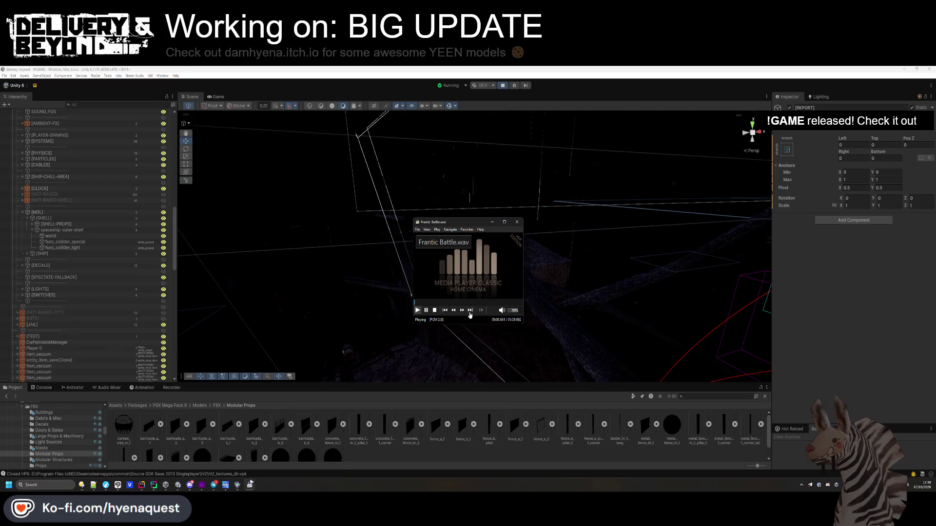
pyautogui.click(511, 293)
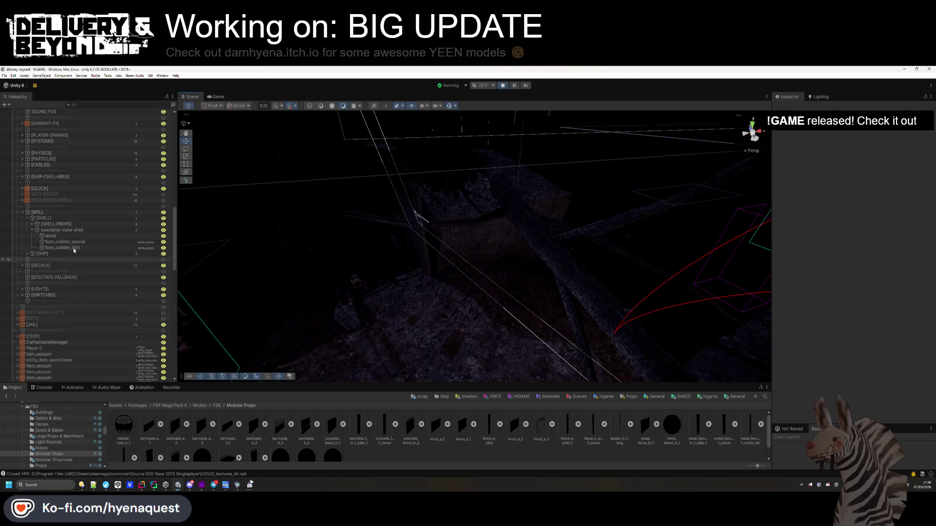
pyautogui.click(24, 217)
# Select the func_collider_special object in the Scene view
pyautogui.scroll(-10, 63, 261)
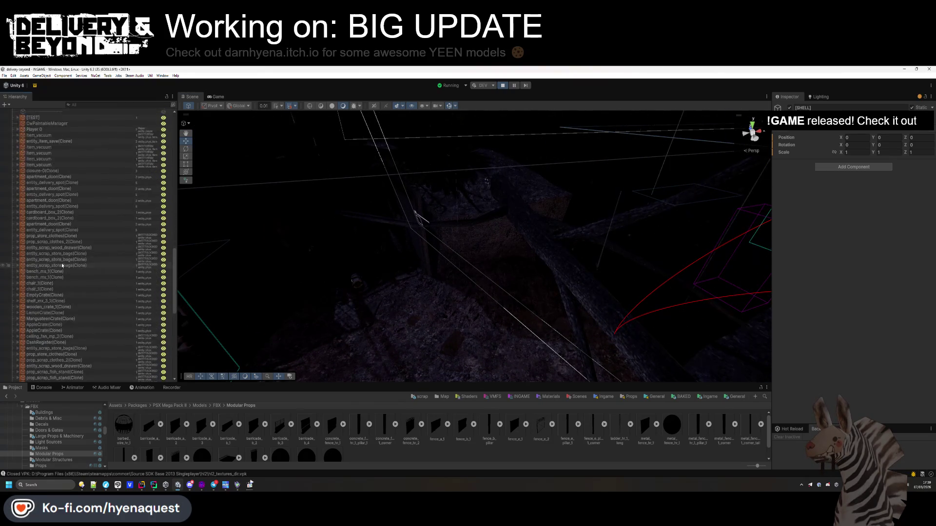
pyautogui.scroll(5, 56, 266)
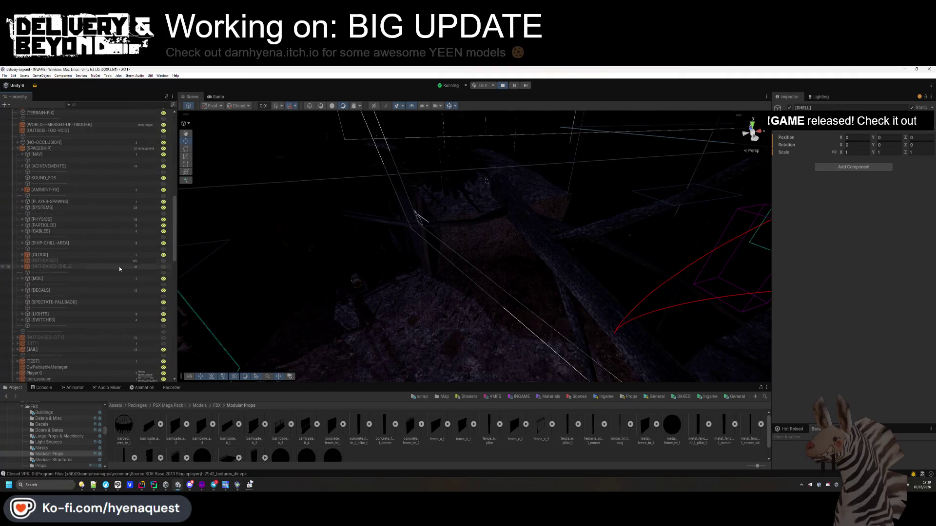
pyautogui.click(372, 297)
pyautogui.scroll(-2, 49, 346)
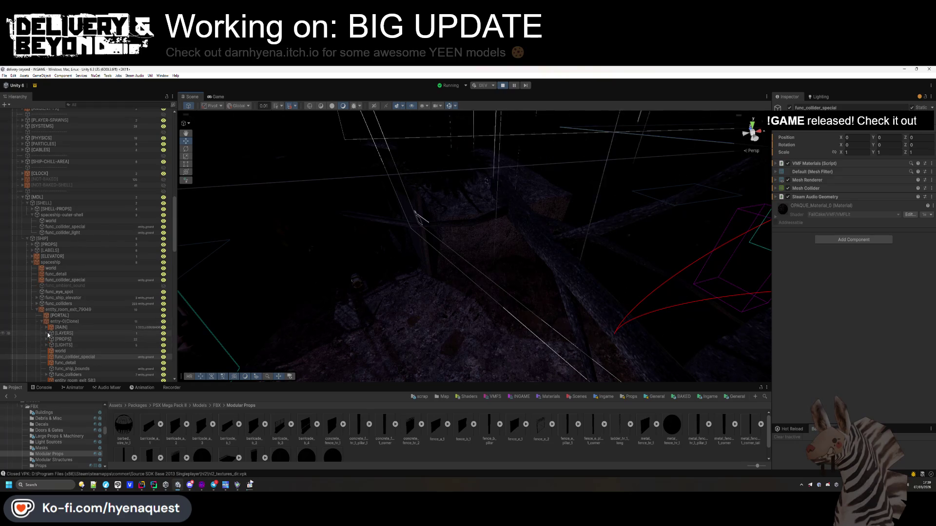
pyautogui.scroll(-5, 50, 345)
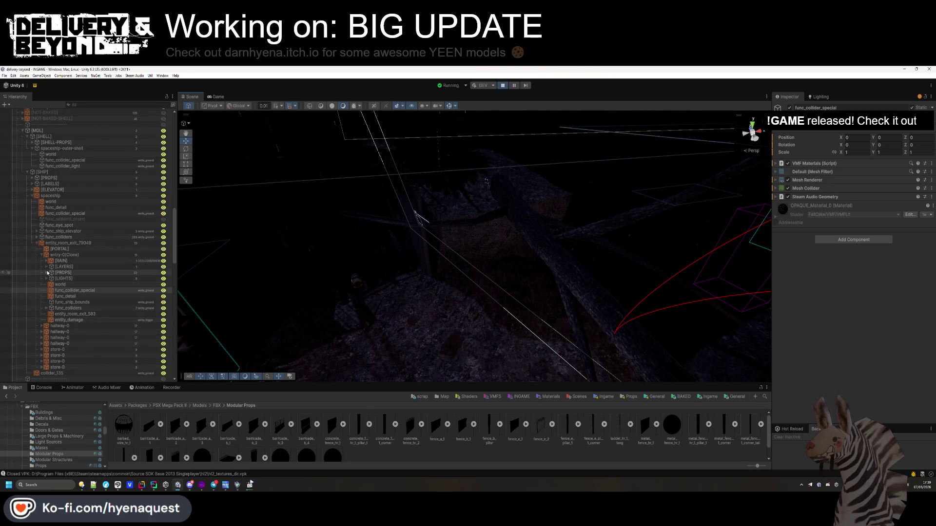
# Expand [LIGHTS], select and frame the OUTSIDE fog volume, then check the running game
pyautogui.click(48, 290)
pyautogui.click(47, 278)
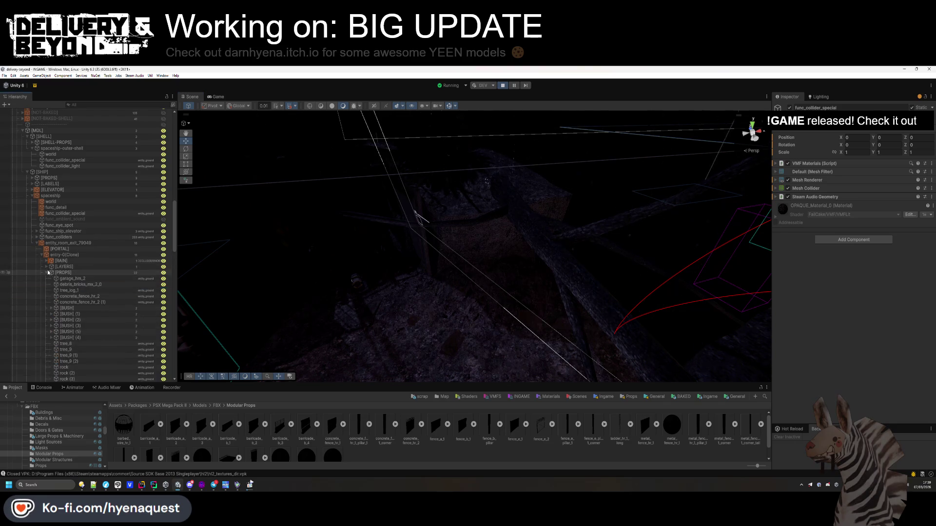
pyautogui.click(68, 308)
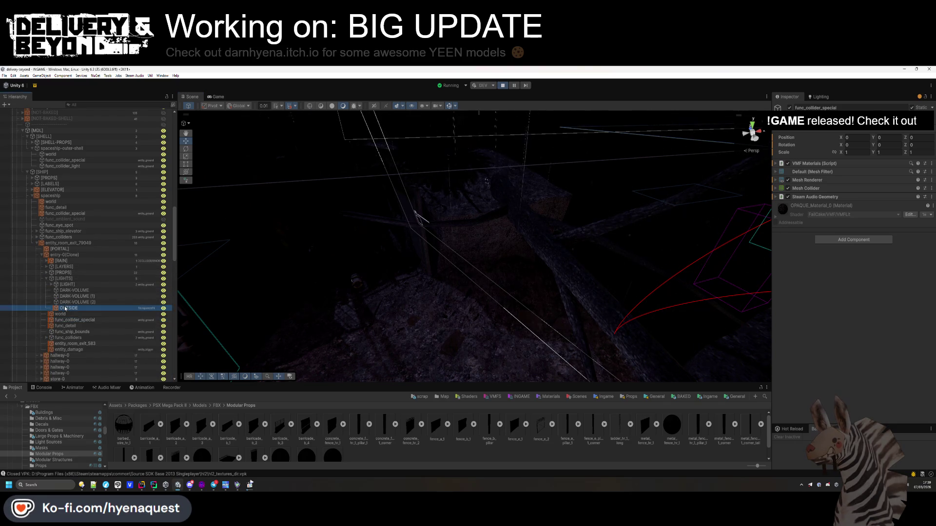
pyautogui.press('f')
pyautogui.moveTo(471, 278); pyautogui.dragTo(390, 270)
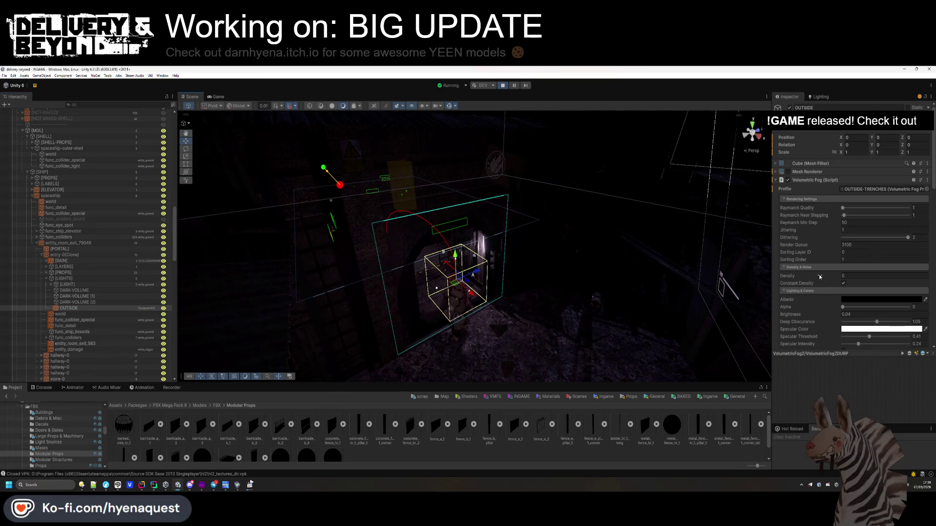
pyautogui.scroll(-5, 819, 276)
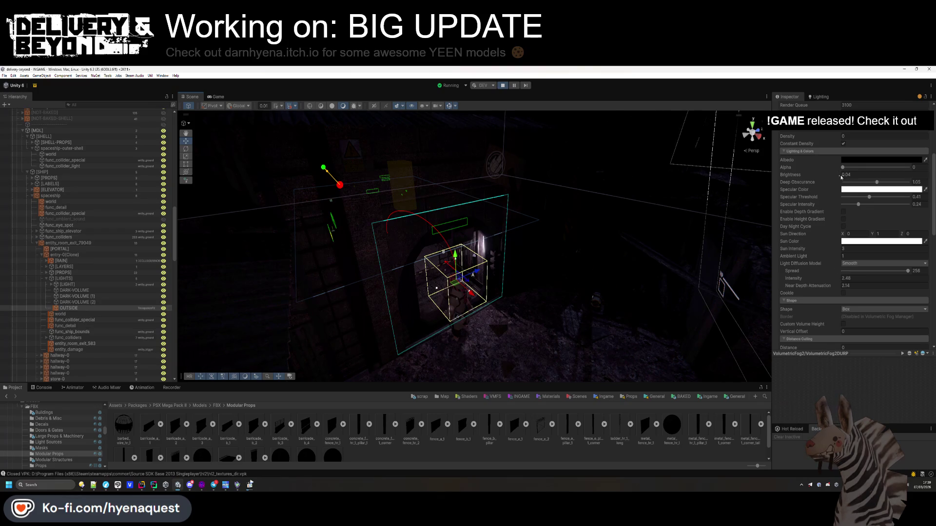
pyautogui.click(217, 96)
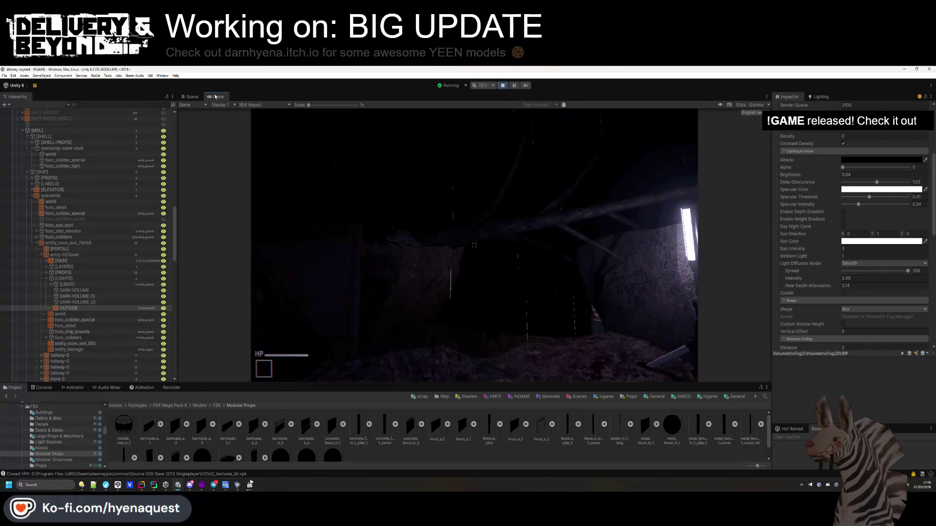
# Lower OUTSIDE's distant fog density and drag the global Fog Density to 0
pyautogui.press('super')
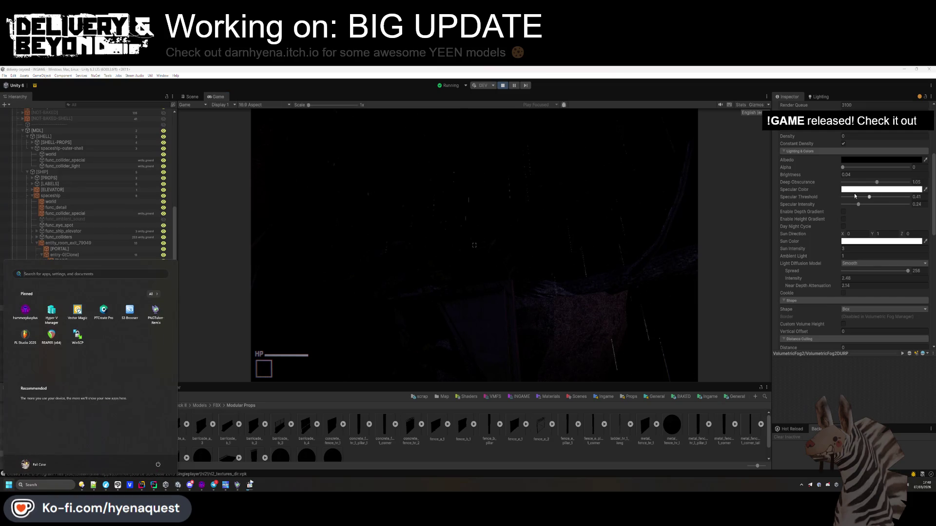
pyautogui.scroll(-10, 801, 173)
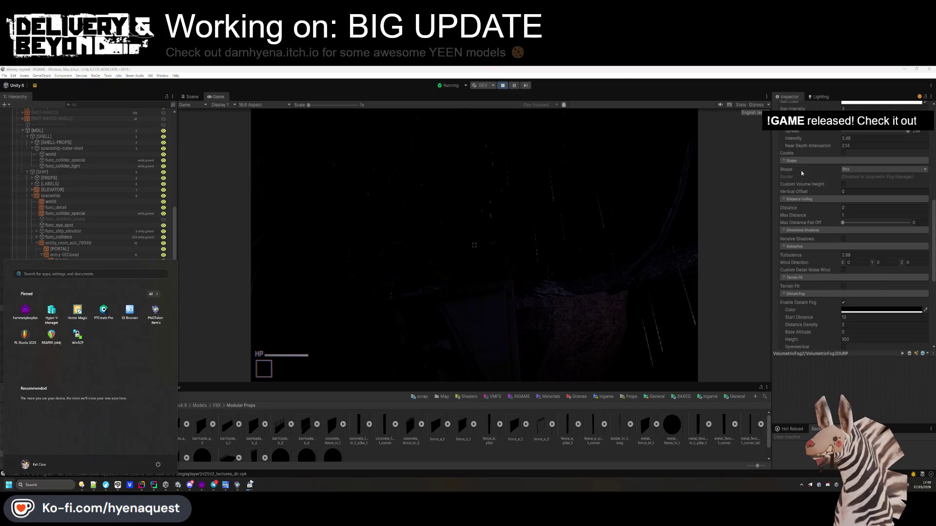
pyautogui.moveTo(829, 205); pyautogui.dragTo(825, 206)
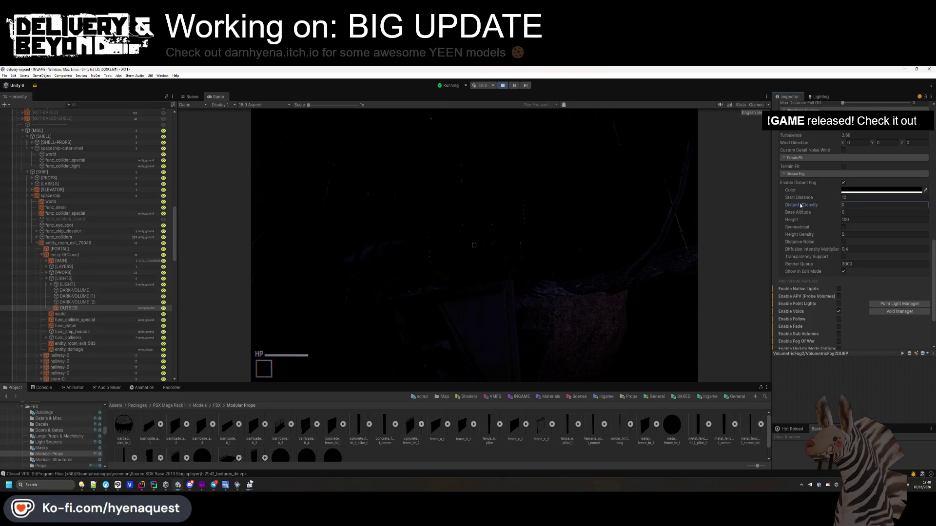
pyautogui.click(819, 97)
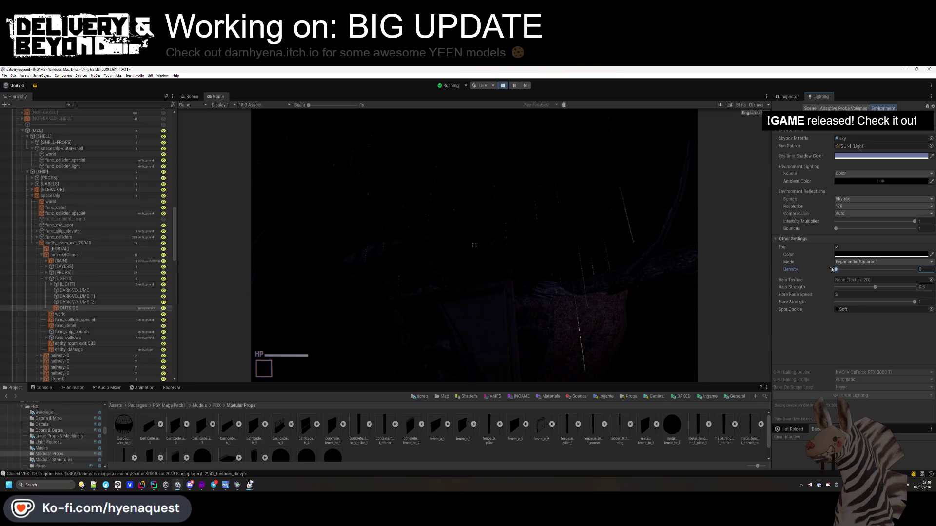
pyautogui.moveTo(882, 274); pyautogui.dragTo(808, 275)
pyautogui.click(788, 96)
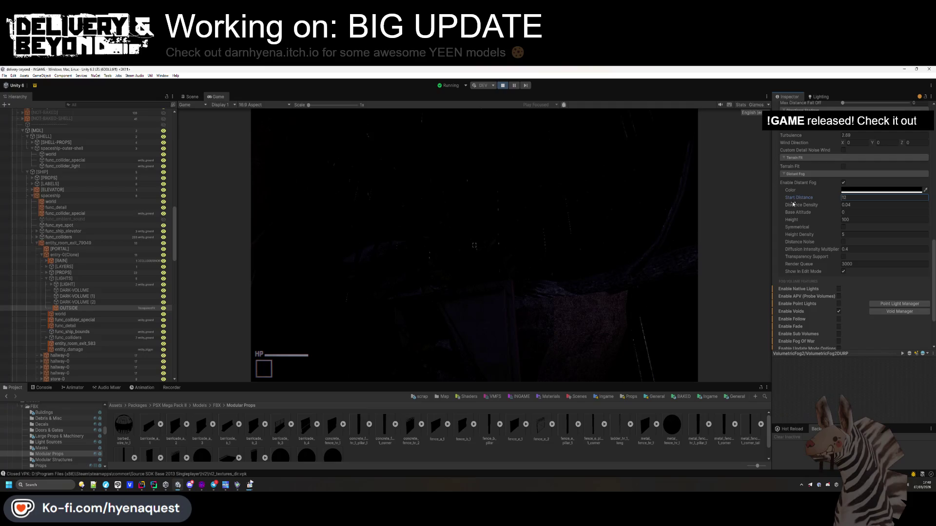
pyautogui.click(672, 238)
pyautogui.scroll(15, 71, 164)
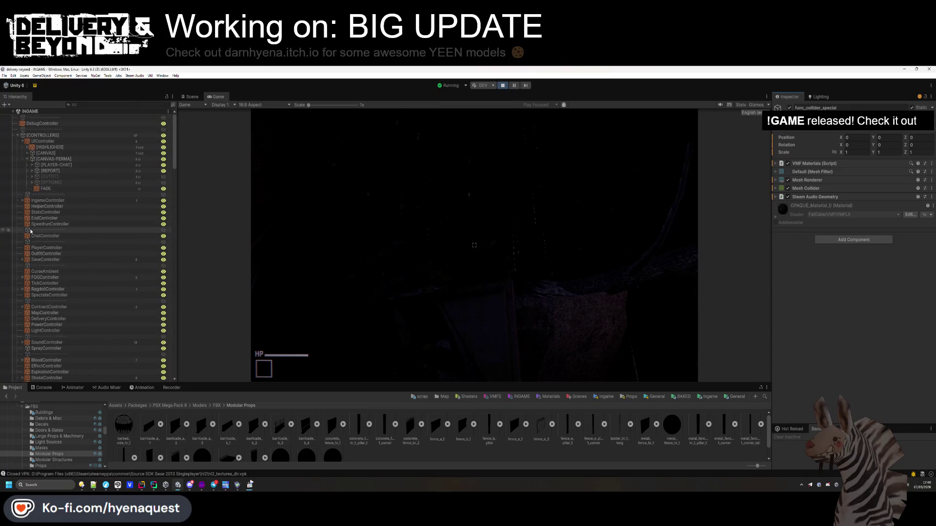
# Try the [SUN] light at intensity 0.8, revert it to 0.5, then open the settings and exit play mode
pyautogui.scroll(-2, 26, 248)
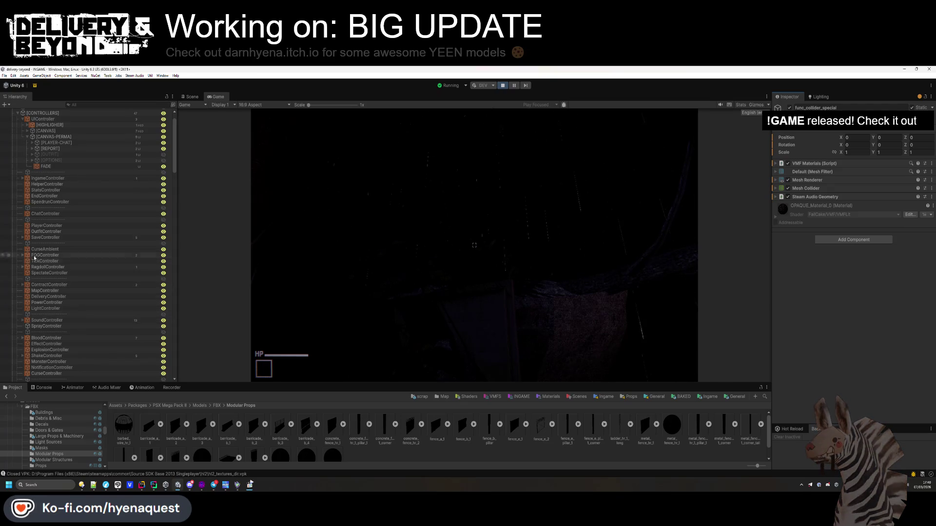
pyautogui.scroll(2, 29, 243)
pyautogui.click(22, 201)
pyautogui.click(42, 206)
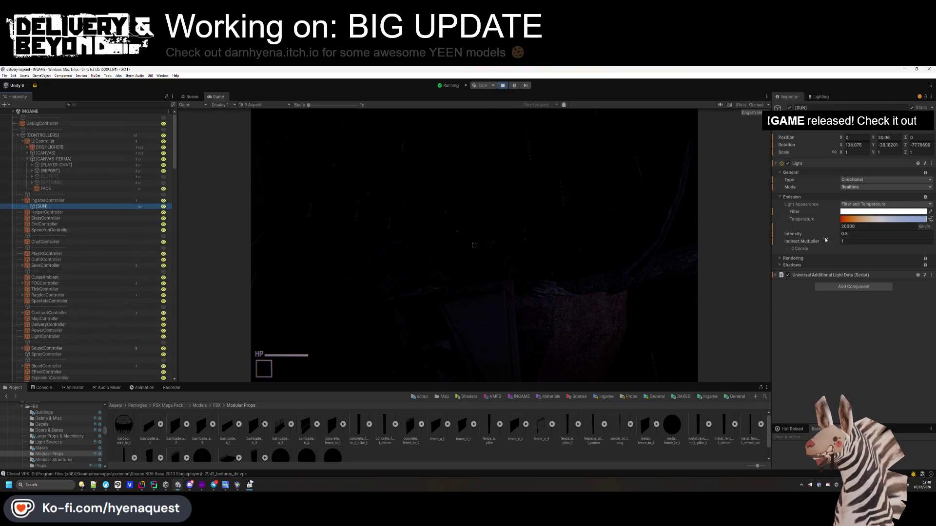
pyautogui.moveTo(827, 238); pyautogui.dragTo(829, 238)
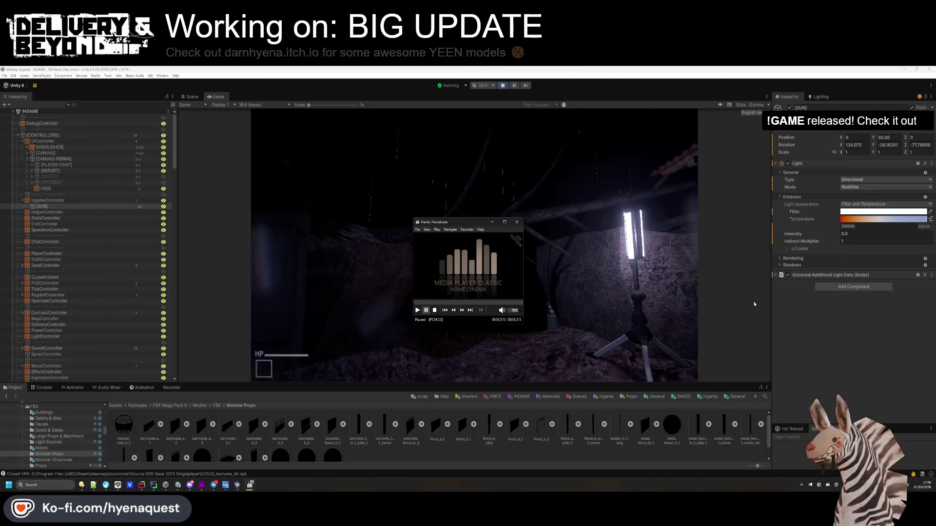
pyautogui.hotkey('ctrl', 'z')
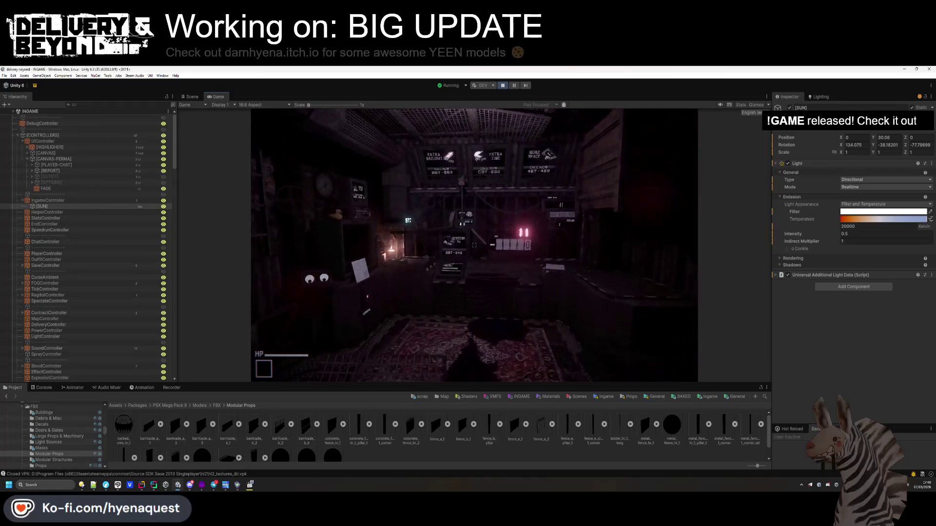
pyautogui.press('Escape')
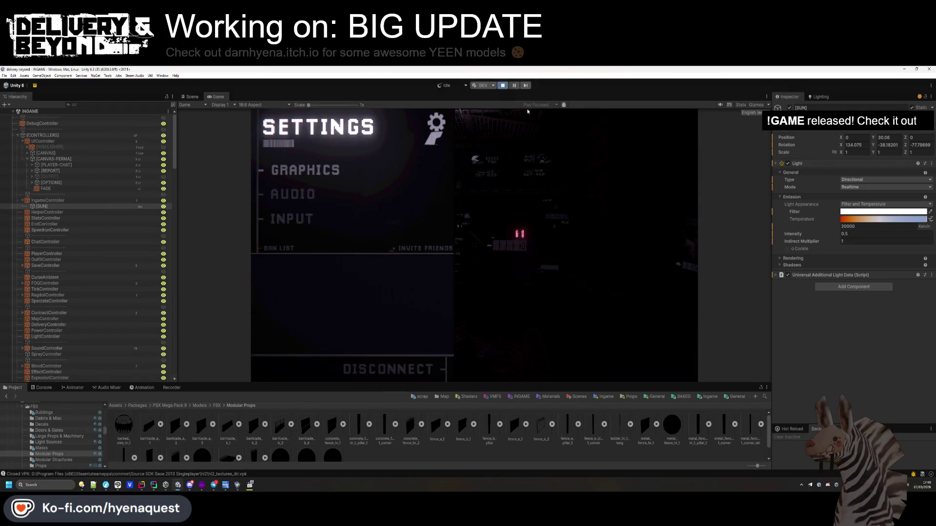
pyautogui.hotkey('ctrl', 'p')
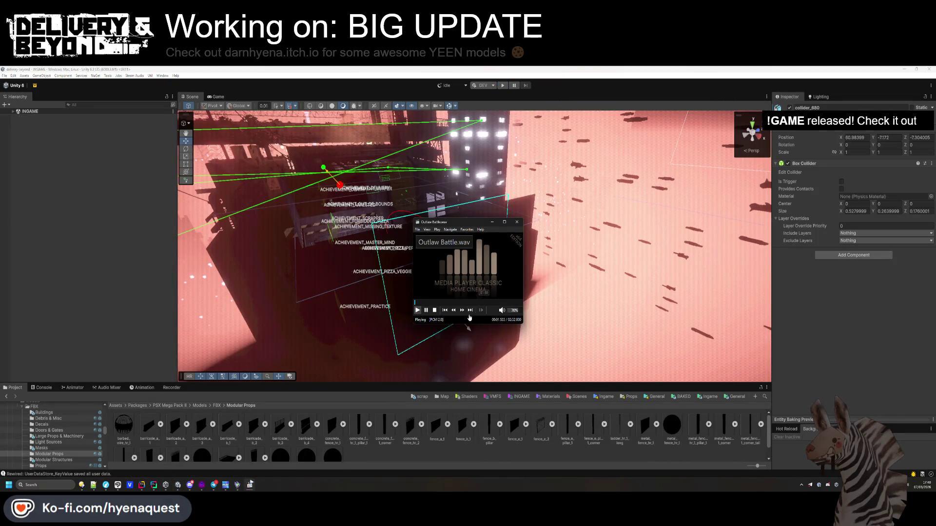
# Audition battle tracks in Media Player Classic, ending on Enemy Territory LOOP.wav, then return to Unity's Scene view
pyautogui.click(471, 310)
pyautogui.click(443, 311)
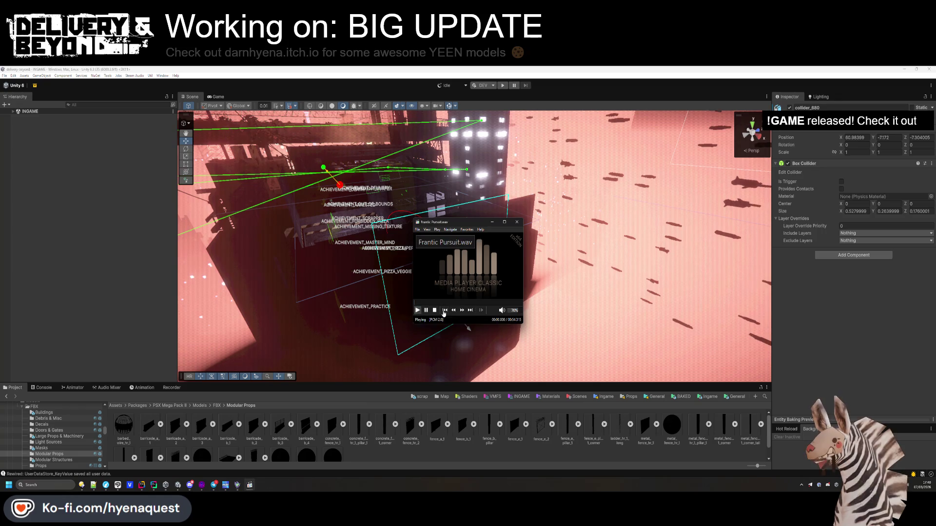
pyautogui.click(444, 311)
pyautogui.click(444, 311)
pyautogui.click(444, 311)
pyautogui.click(444, 311)
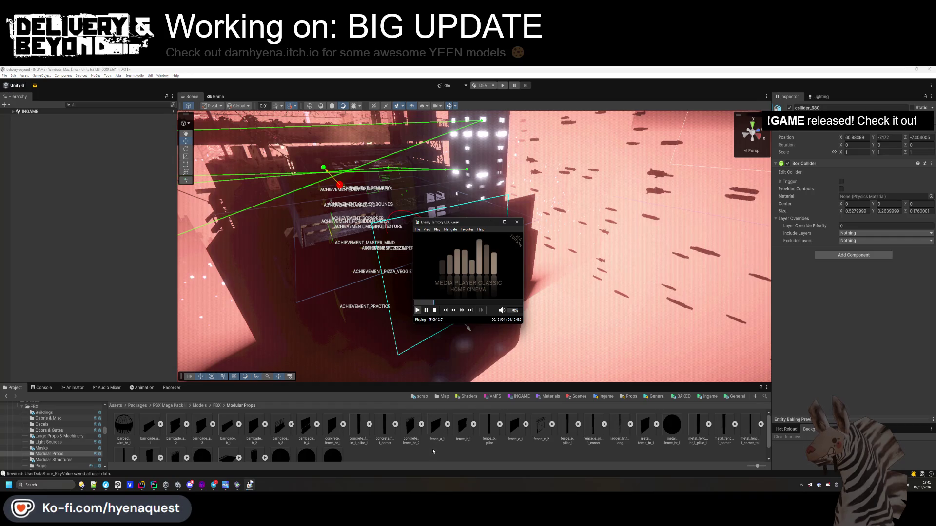
pyautogui.click(462, 260)
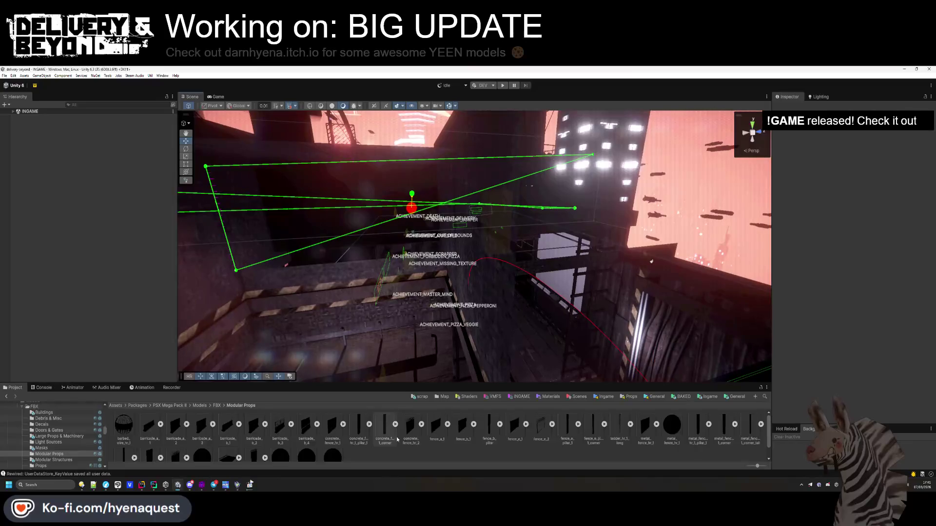
# Browse to Ingame > Map > Trenches and open the entry-0 prefab for editing
pyautogui.click(54, 460)
pyautogui.moveTo(374, 384); pyautogui.dragTo(375, 342)
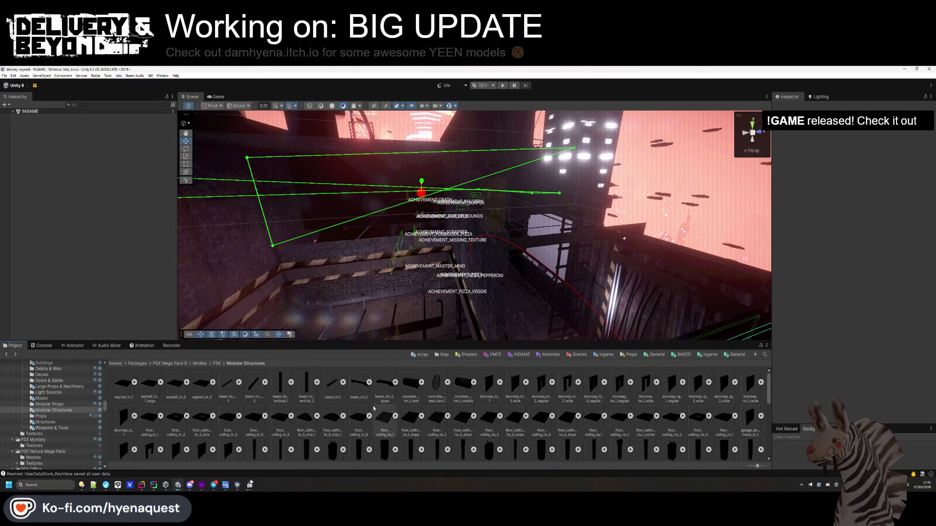
pyautogui.click(708, 354)
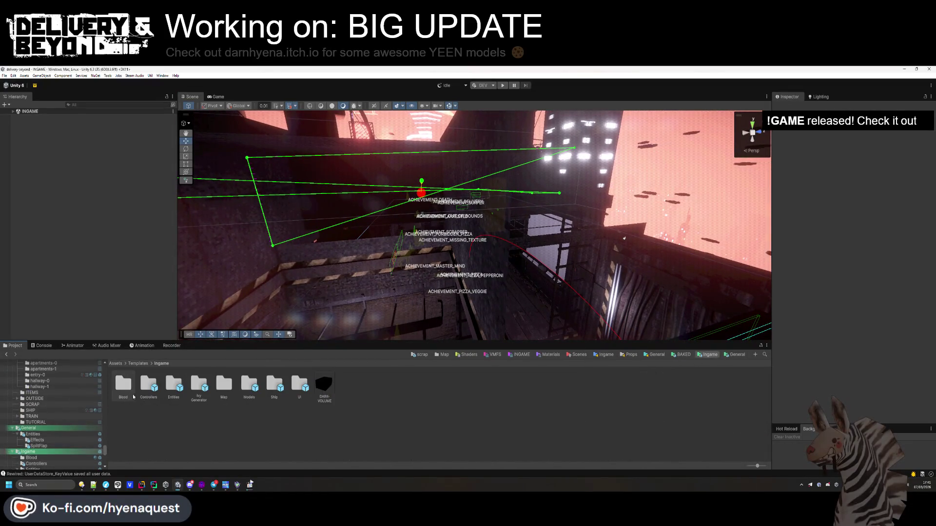
pyautogui.click(116, 363)
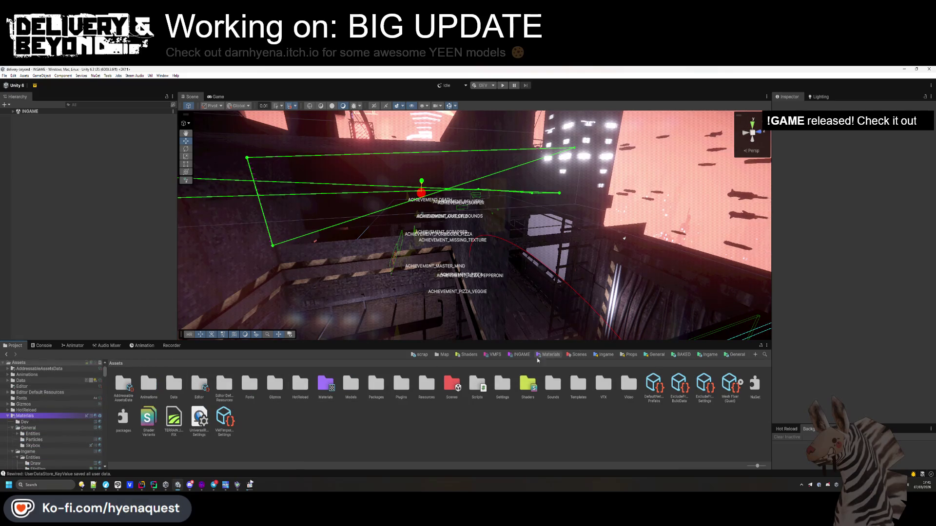
pyautogui.click(711, 357)
pyautogui.doubleClick(174, 385)
pyautogui.doubleClick(175, 385)
pyautogui.doubleClick(148, 383)
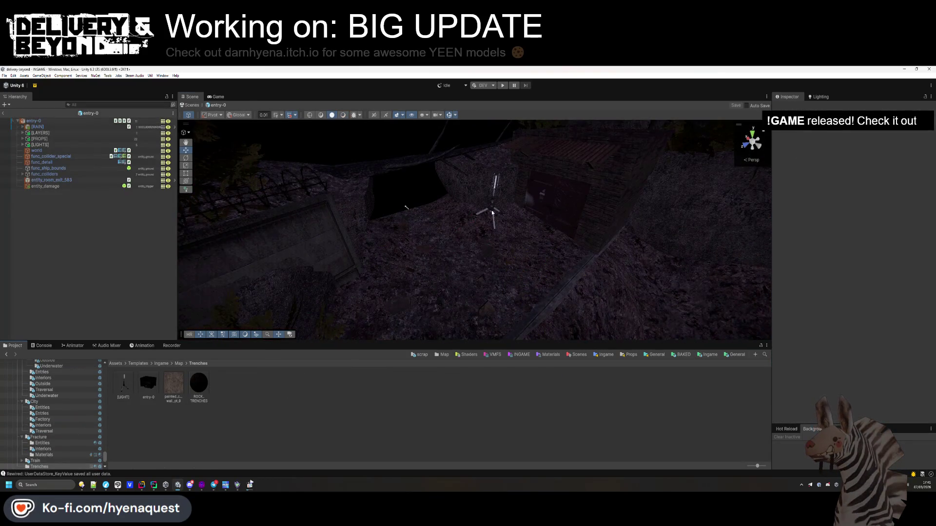
# Lower the prefab's [LIGHT] object to Position Y -0.85
pyautogui.click(493, 205)
pyautogui.press('f')
pyautogui.moveTo(530, 198)
pyautogui.mouseDown()
pyautogui.moveTo(507, 271)
pyautogui.moveTo(360, 295)
pyautogui.moveTo(574, 276)
pyautogui.moveTo(449, 234)
pyautogui.moveTo(370, 244)
pyautogui.moveTo(384, 234)
pyautogui.mouseUp()
# Inspect the entity_damage trigger collider bounds, then select the entry-0 prefab root
pyautogui.doubleClick(135, 215)
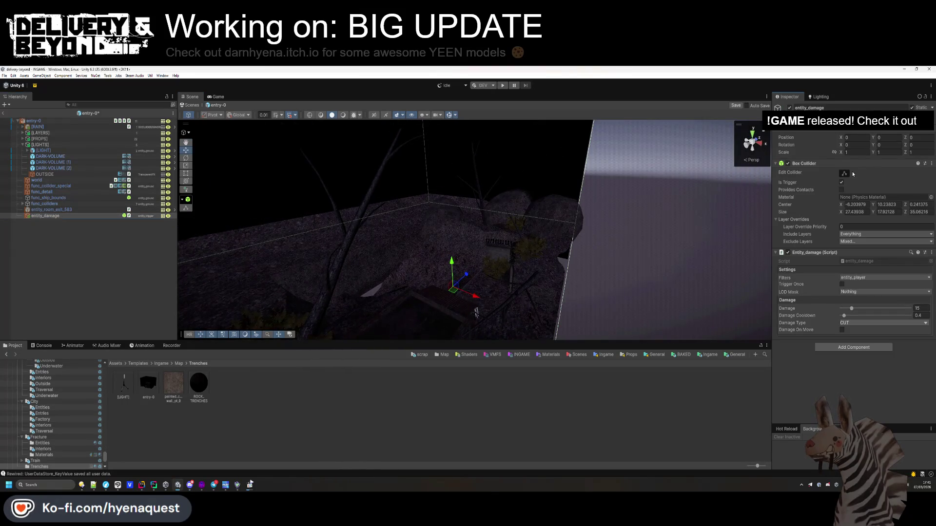
pyautogui.click(843, 173)
pyautogui.moveTo(439, 220)
pyautogui.mouseDown()
pyautogui.moveTo(468, 234)
pyautogui.moveTo(480, 257)
pyautogui.moveTo(457, 180)
pyautogui.moveTo(465, 198)
pyautogui.moveTo(466, 183)
pyautogui.moveTo(552, 206)
pyautogui.mouseUp()
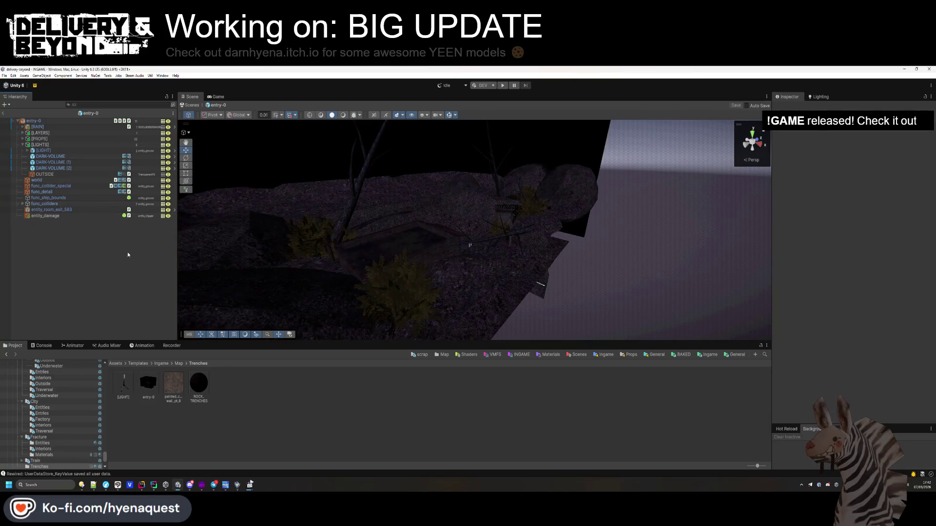
pyautogui.click(43, 121)
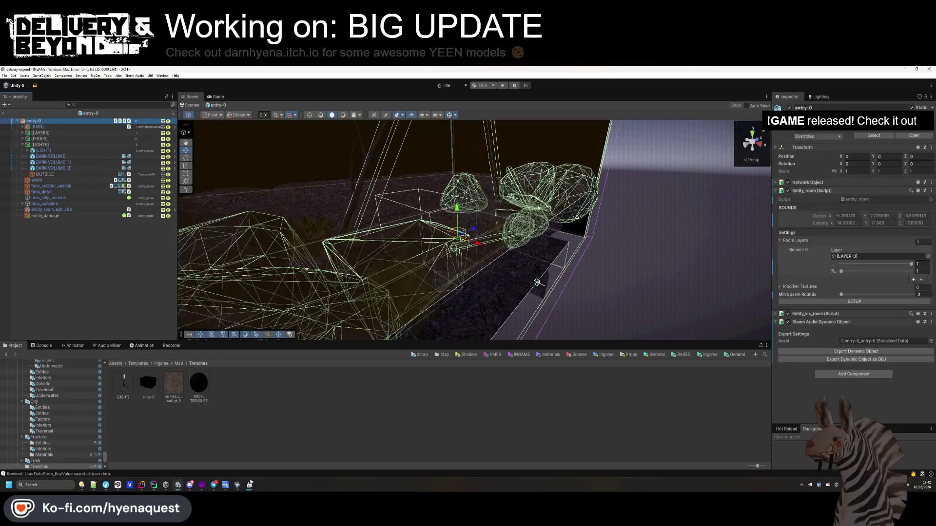
# Export entry-0 as a Steam Audio dynamic object, leave Prefab Mode and enter play mode
pyautogui.click(848, 352)
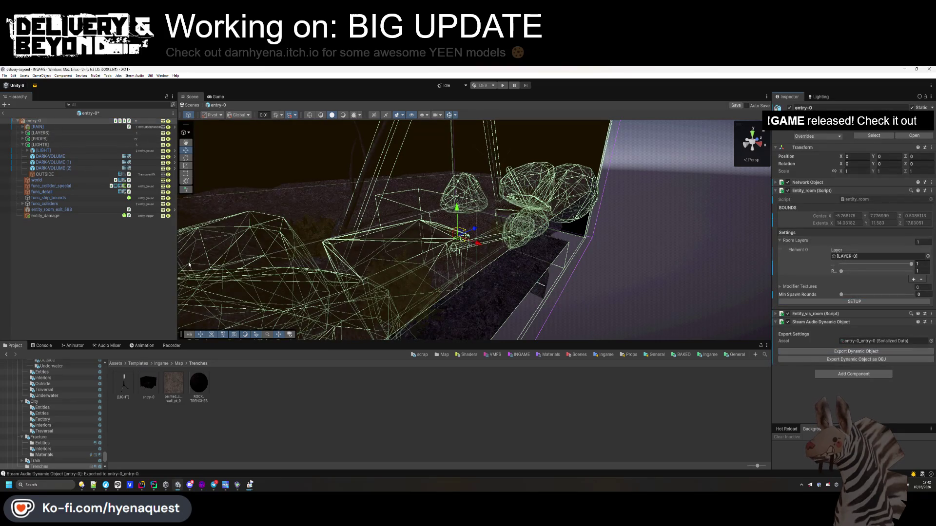
pyautogui.click(3, 114)
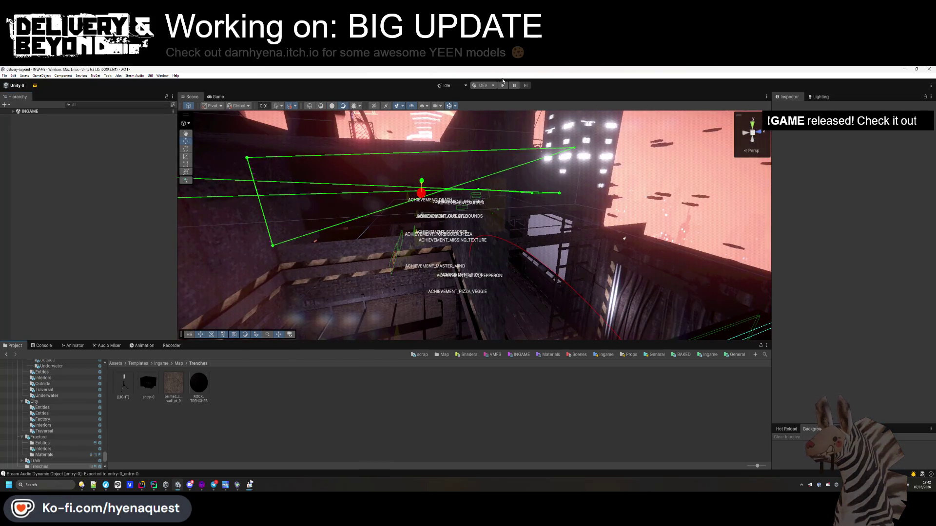
pyautogui.hotkey('ctrl', 'p')
# Audition tracks from the Combat music folder in Media Player Classic while the level runs
pyautogui.moveTo(211, 489)
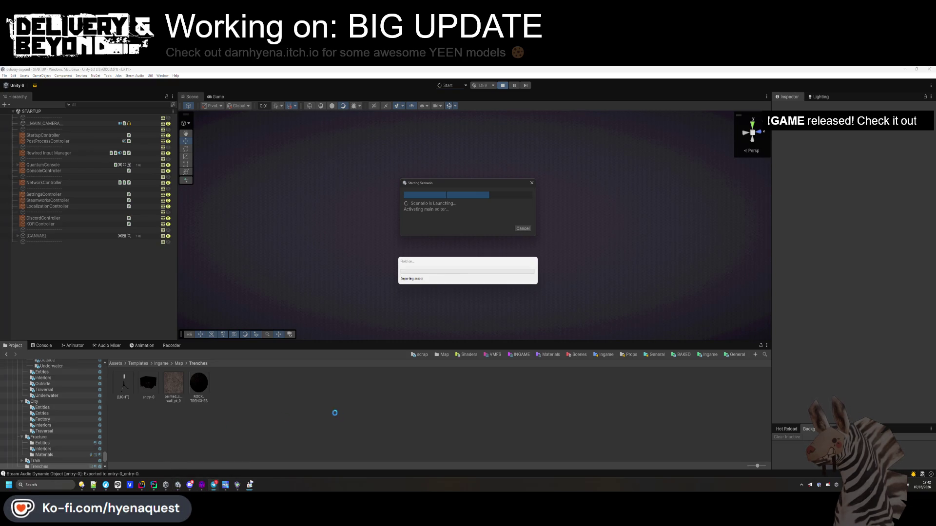
pyautogui.click(82, 486)
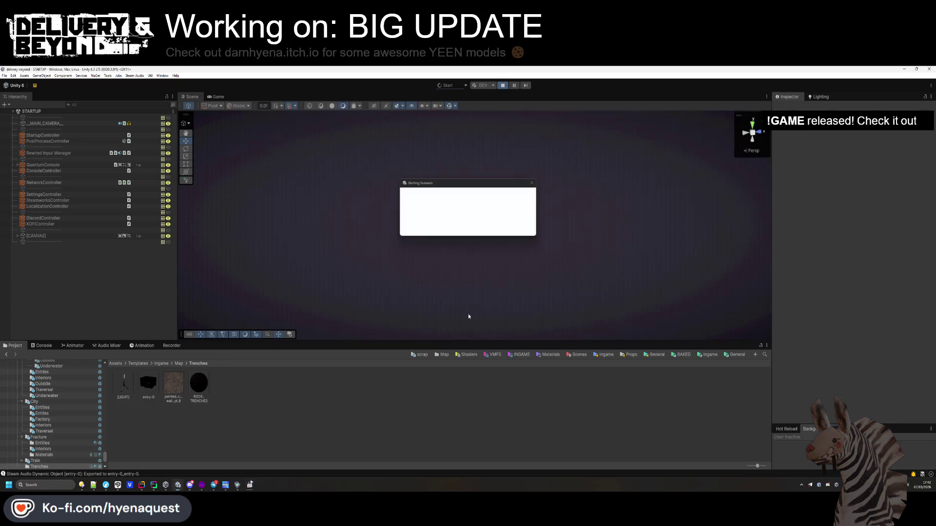
pyautogui.click(255, 489)
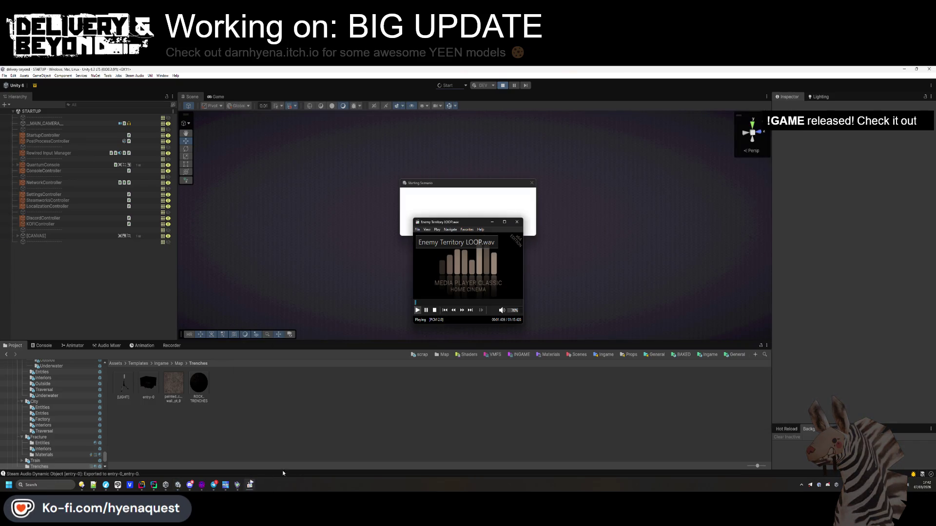
pyautogui.click(445, 311)
pyautogui.click(470, 311)
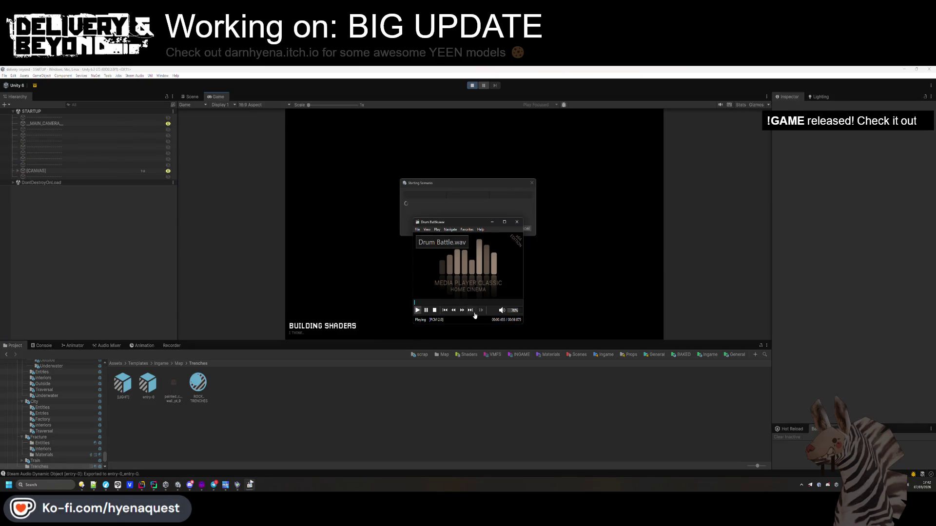
pyautogui.click(471, 310)
pyautogui.click(446, 311)
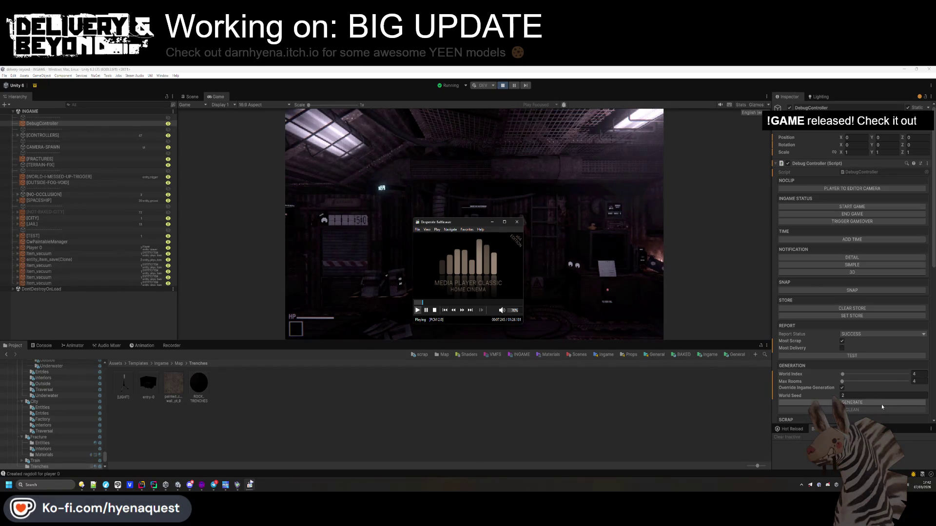
# Generate a new 4-room level from DebugController, explore it, then switch to Hammer++
pyautogui.click(855, 403)
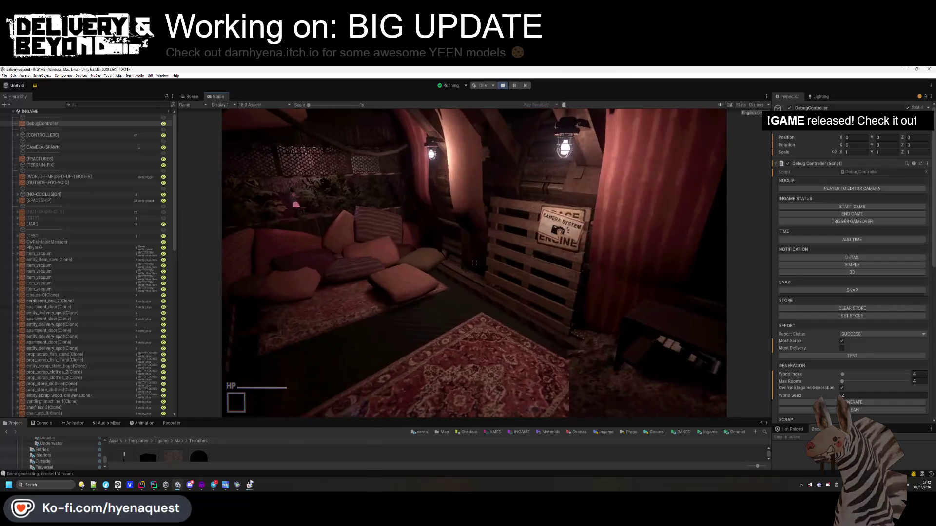
pyautogui.press('super')
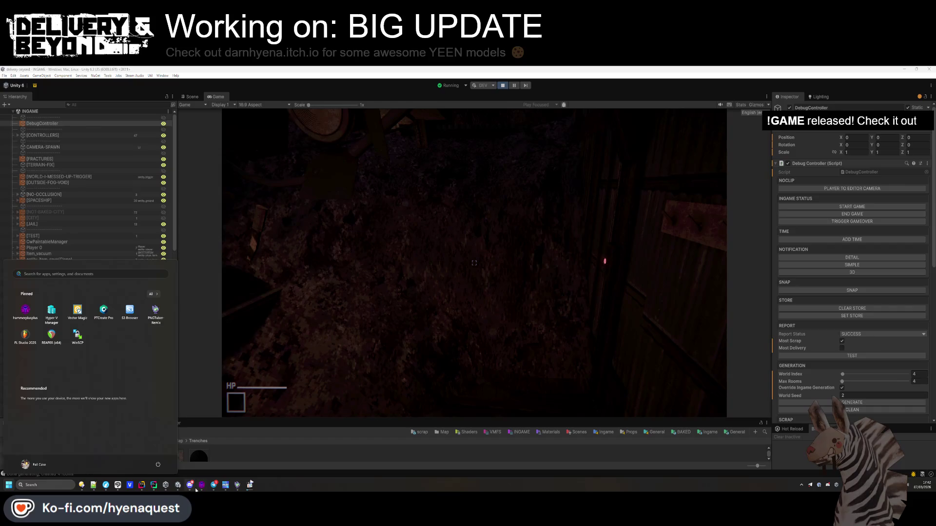
pyautogui.hotkey('alt', 'Tab')
# Select the green collision brush and set the terrain's displacement paint effect to Raise/Lower
pyautogui.press('z')
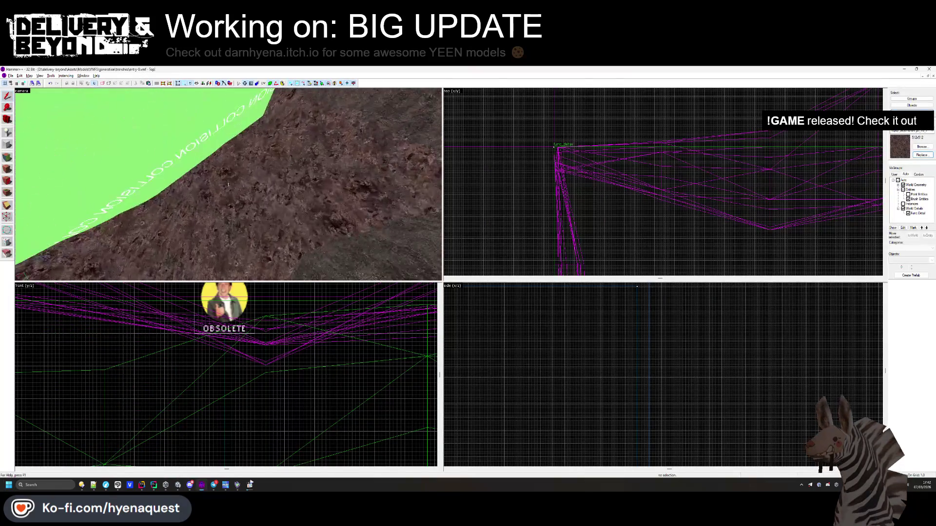
pyautogui.click(228, 184)
pyautogui.moveTo(228, 184); pyautogui.dragTo(228, 186)
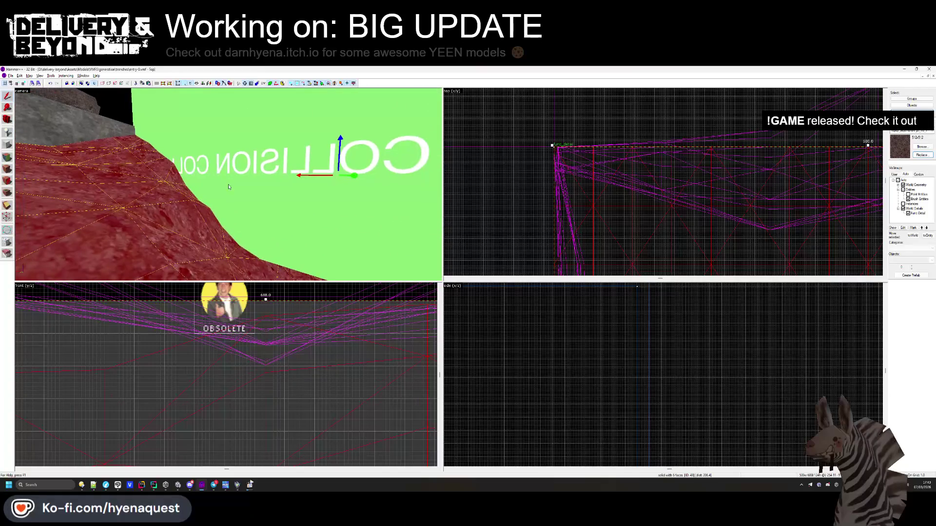
pyautogui.click(11, 169)
pyautogui.click(443, 230)
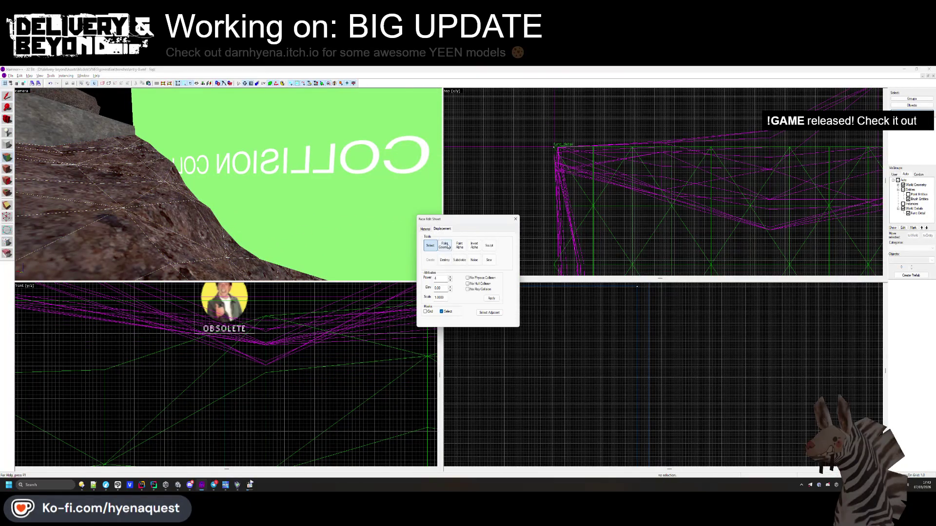
pyautogui.click(445, 245)
pyautogui.moveTo(228, 204)
pyautogui.mouseDown()
pyautogui.moveTo(235, 137)
pyautogui.moveTo(262, 210)
pyautogui.moveTo(196, 269)
pyautogui.moveTo(228, 190)
pyautogui.mouseUp()
pyautogui.click(393, 242)
pyautogui.moveTo(248, 222); pyautogui.dragTo(228, 185)
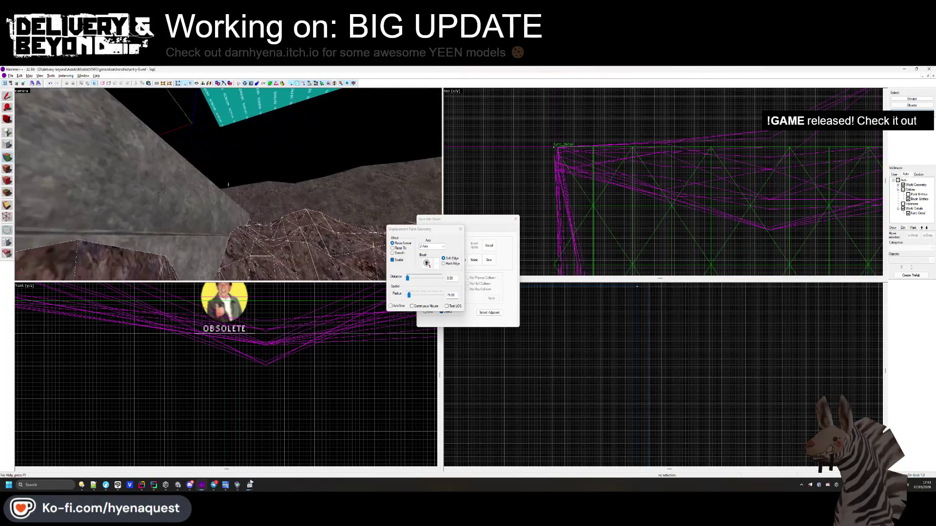
pyautogui.hotkey('shift', 's')
# Inspect the rocky terrain brush's faces, clear the selection, and return to Unity's running game
pyautogui.click(229, 231)
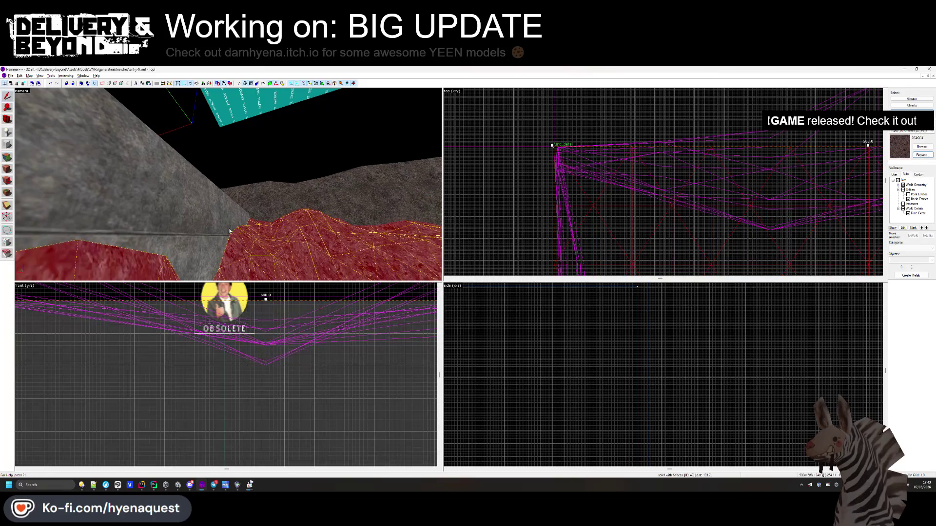
pyautogui.hotkey('shift', 'a')
pyautogui.press('z')
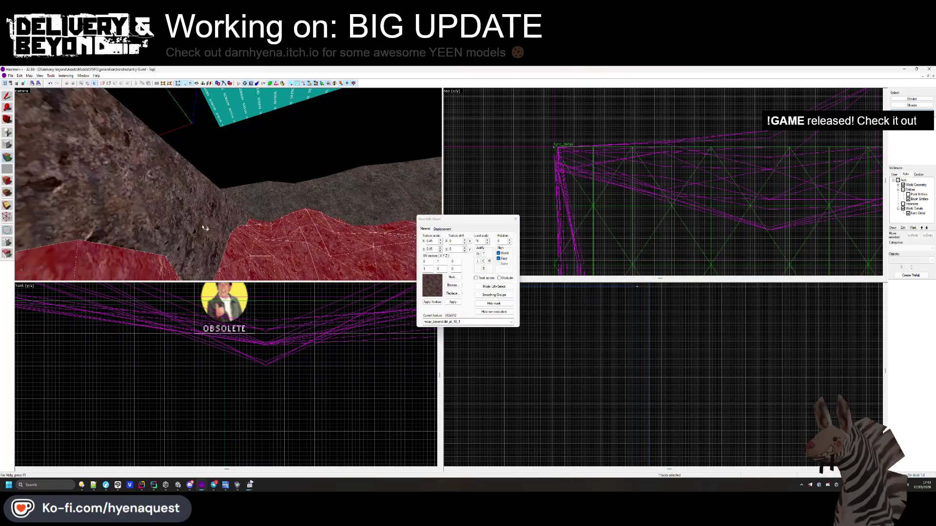
pyautogui.press('z')
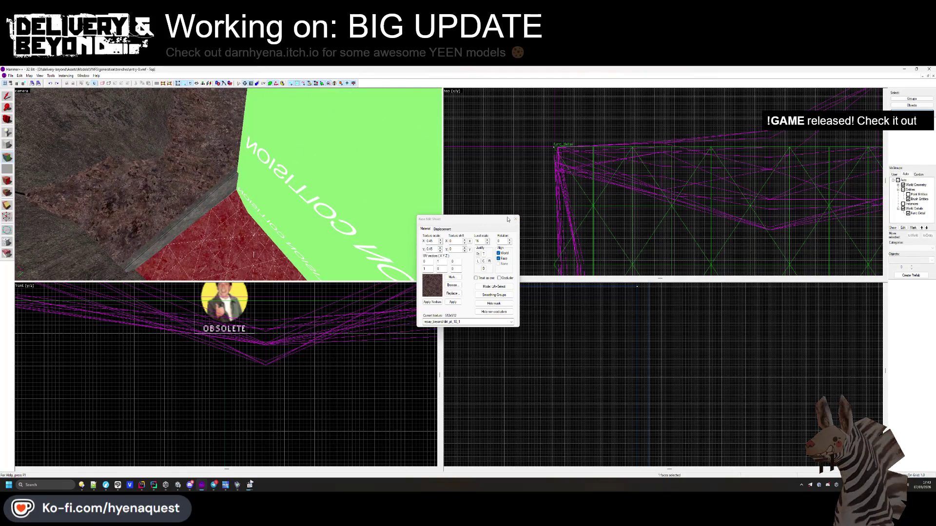
pyautogui.click(515, 219)
pyautogui.hotkey('alt', 'Tab')
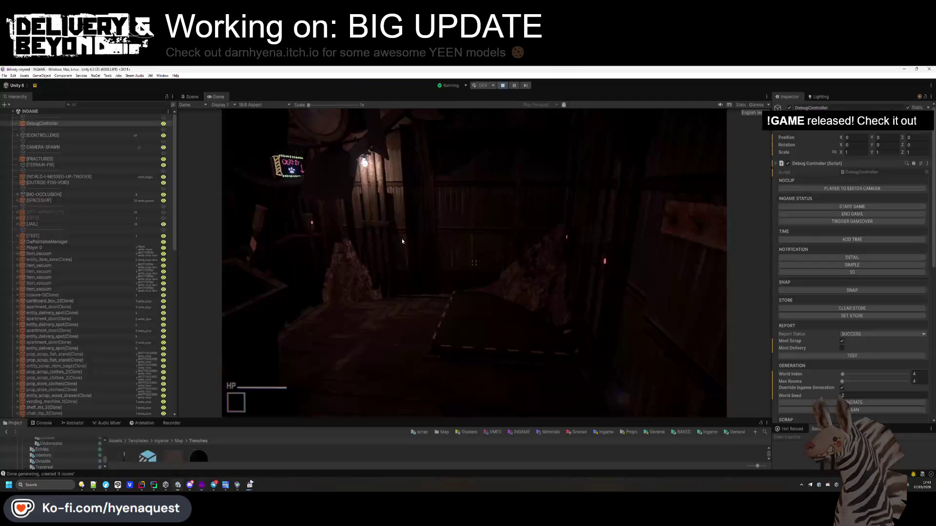
# Back in Hammer++, paint-raise the trench floor displacement along the concrete wall's base
pyautogui.hotkey('alt', 'Tab')
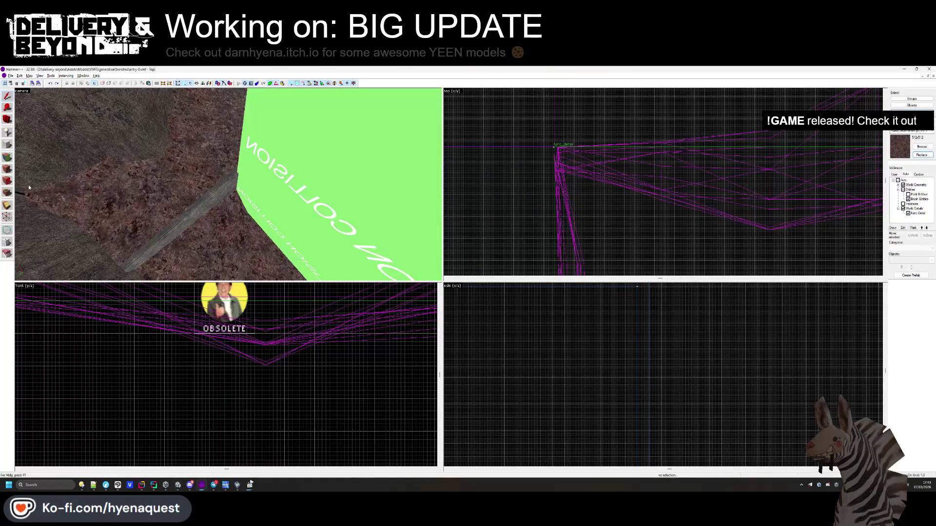
pyautogui.hotkey('shift', 'a')
pyautogui.click(223, 245)
pyautogui.scroll(5, 230, 186)
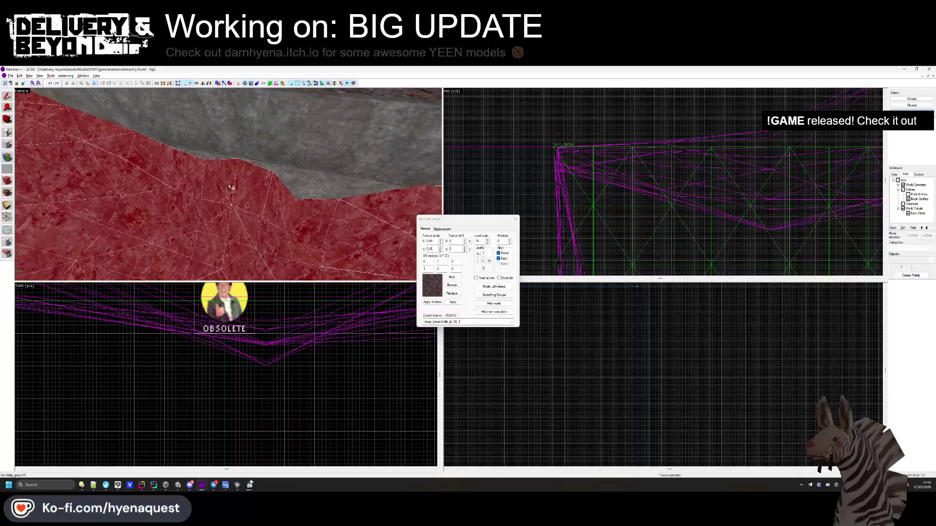
pyautogui.click(441, 229)
pyautogui.click(444, 246)
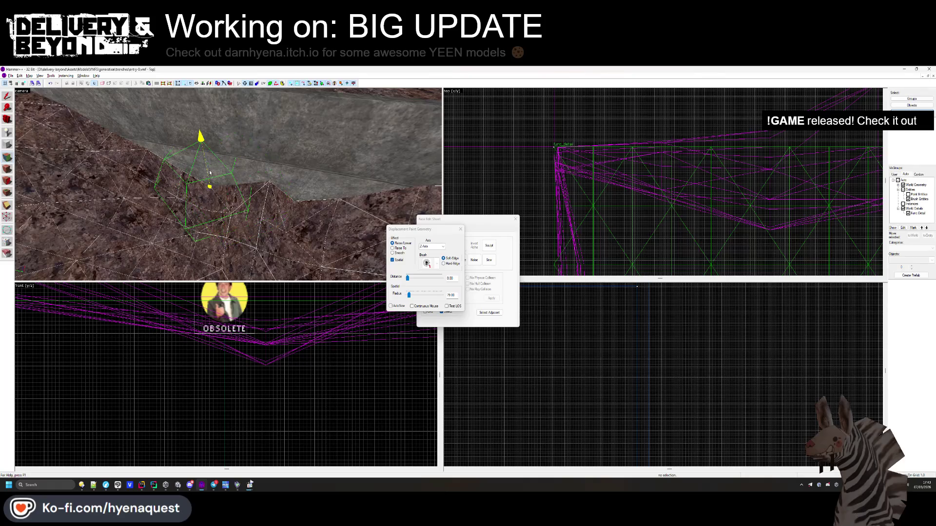
pyautogui.press('z')
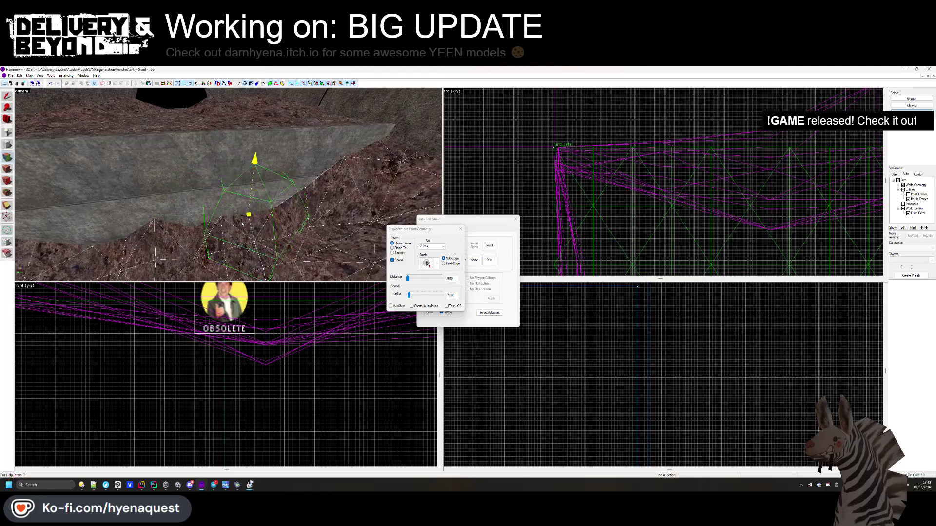
pyautogui.scroll(3, 229, 187)
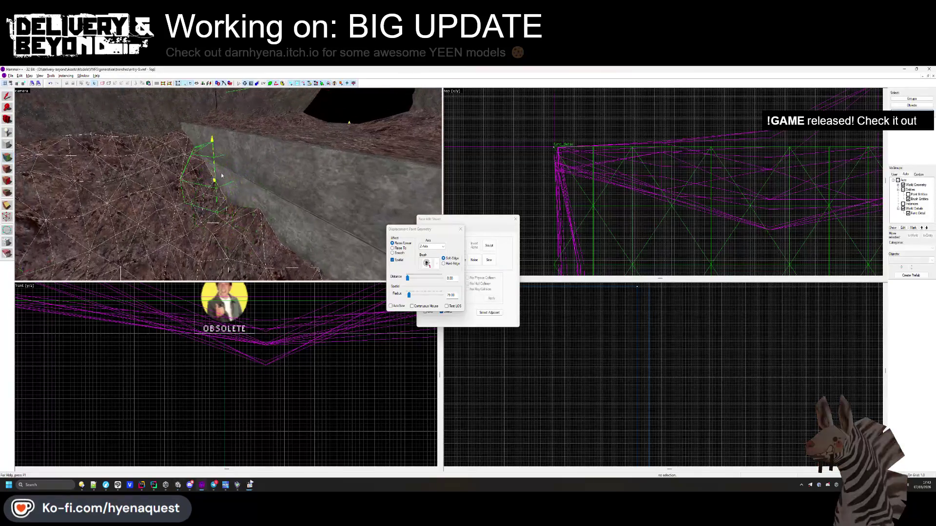
pyautogui.moveTo(253, 204); pyautogui.dragTo(249, 205)
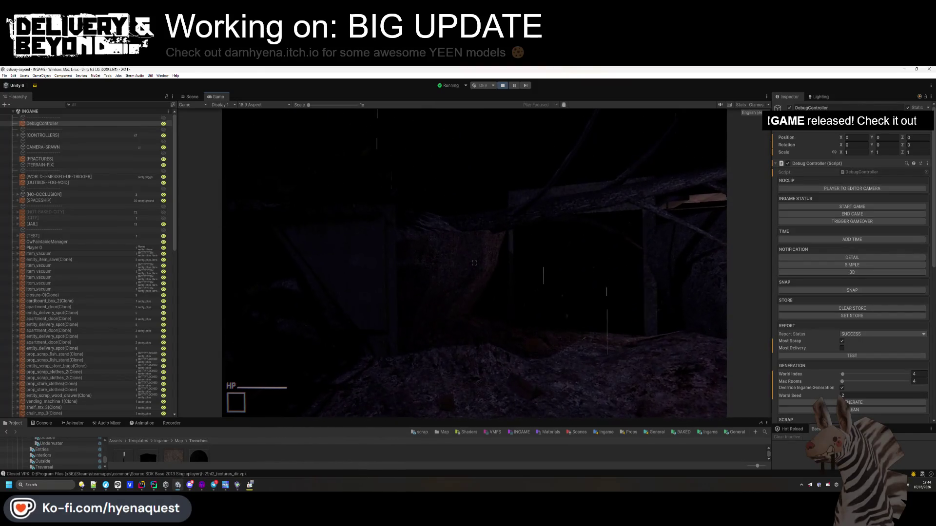
# Stop play mode, skip through the Danger tracks, and check the player now on Combat LOOP.wav
pyautogui.press('Escape')
pyautogui.click(504, 87)
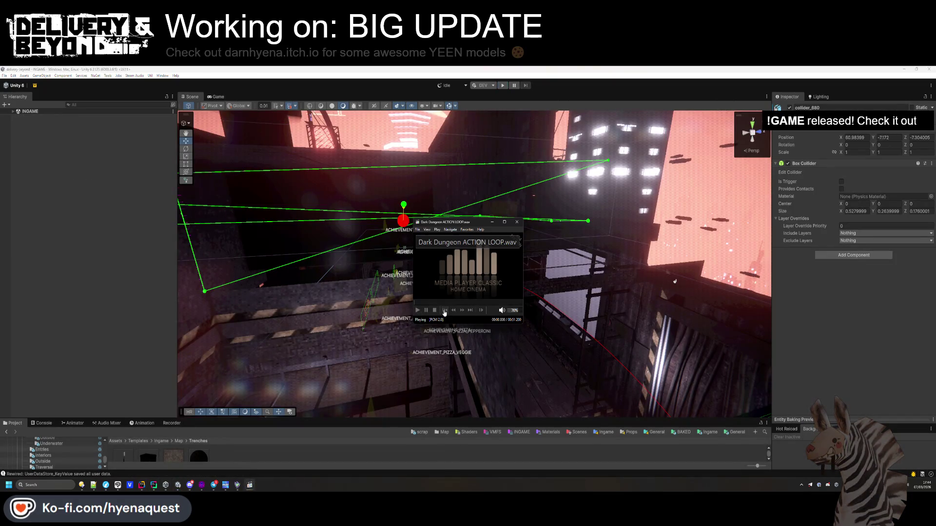
pyautogui.click(444, 311)
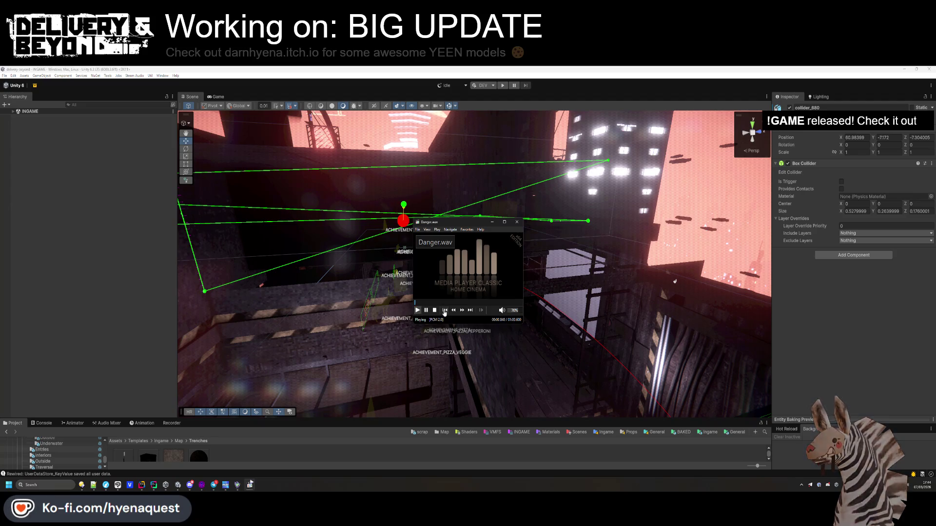
pyautogui.click(444, 310)
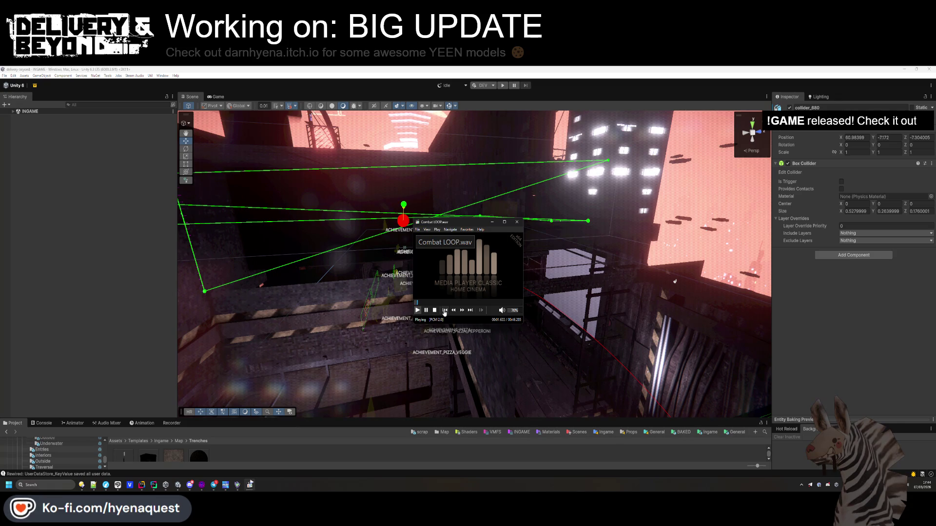
pyautogui.click(361, 347)
pyautogui.moveTo(362, 347)
pyautogui.mouseDown()
pyautogui.moveTo(350, 386)
pyautogui.moveTo(439, 347)
pyautogui.mouseUp()
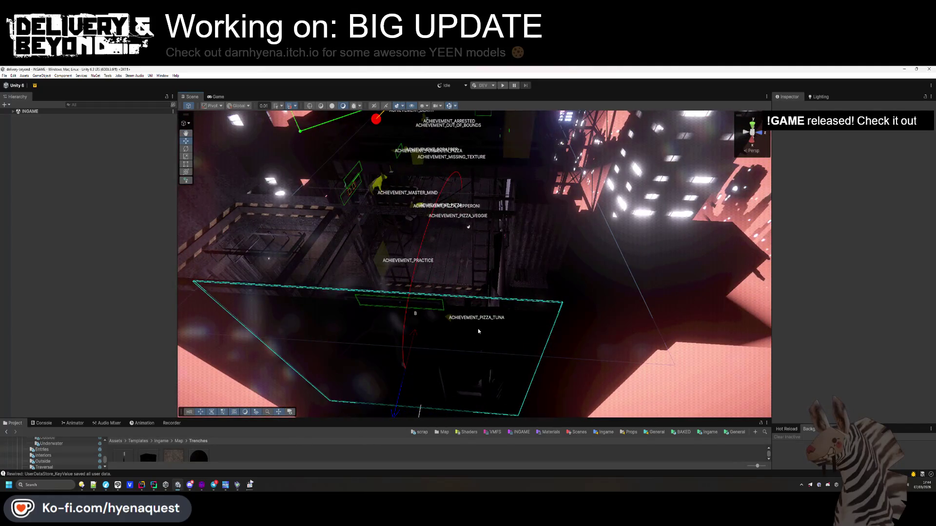
pyautogui.click(249, 484)
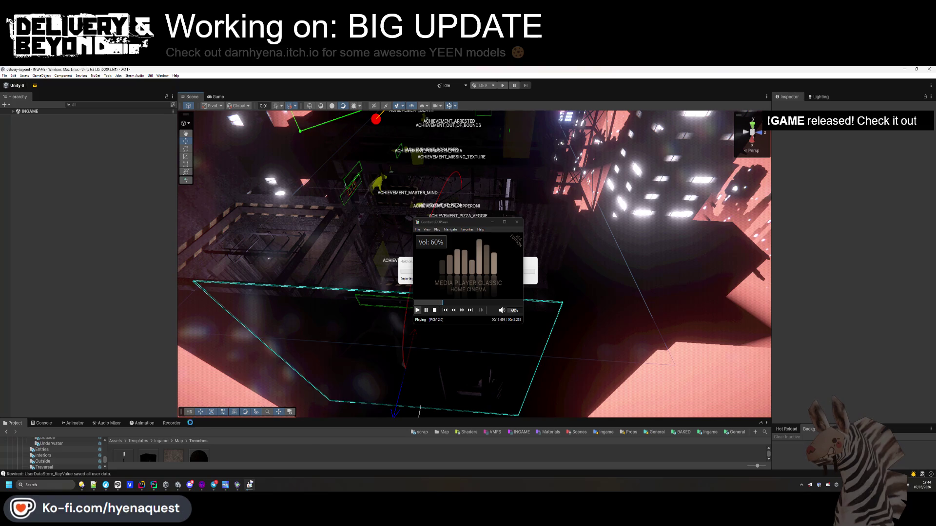
# In the Combat folder, preview Combat LOOP, Combat Drums 1 Loop, Close Combat LOOP and Chasing LOOP
pyautogui.moveTo(251, 489)
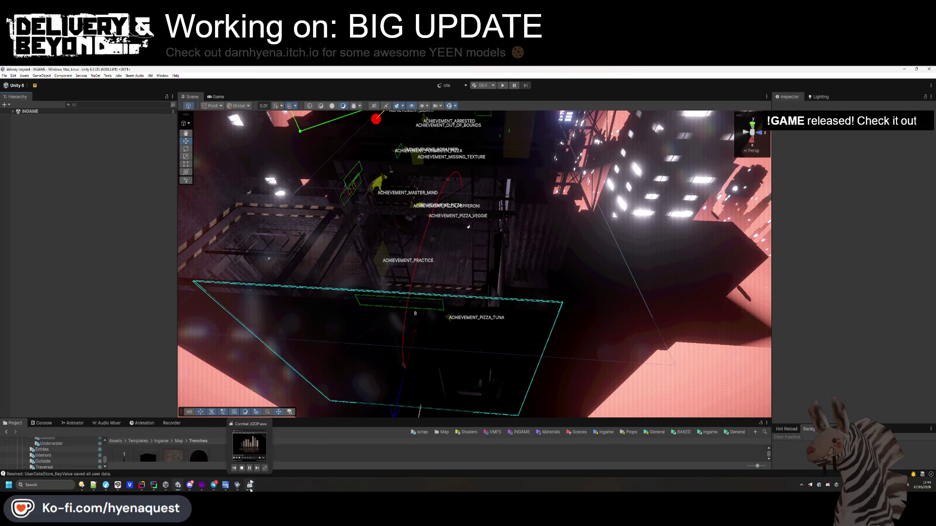
pyautogui.click(104, 486)
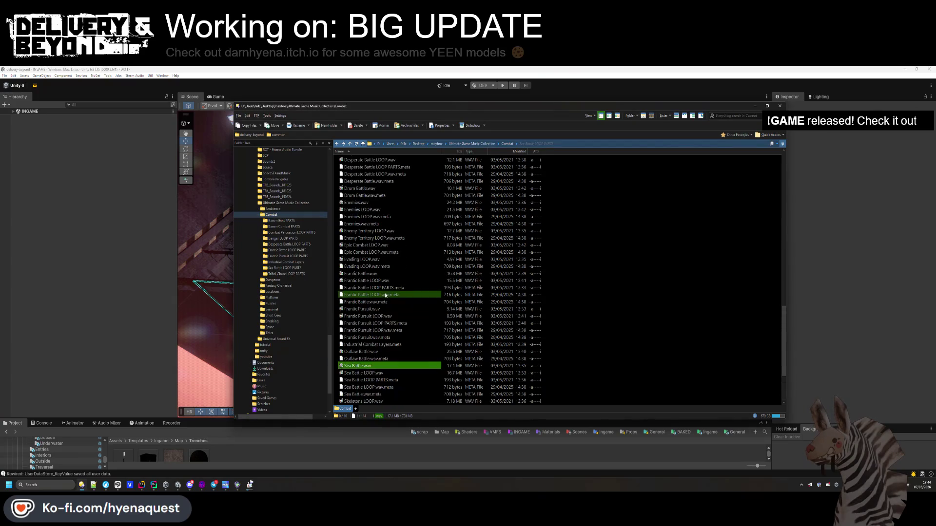
pyautogui.scroll(4, 387, 295)
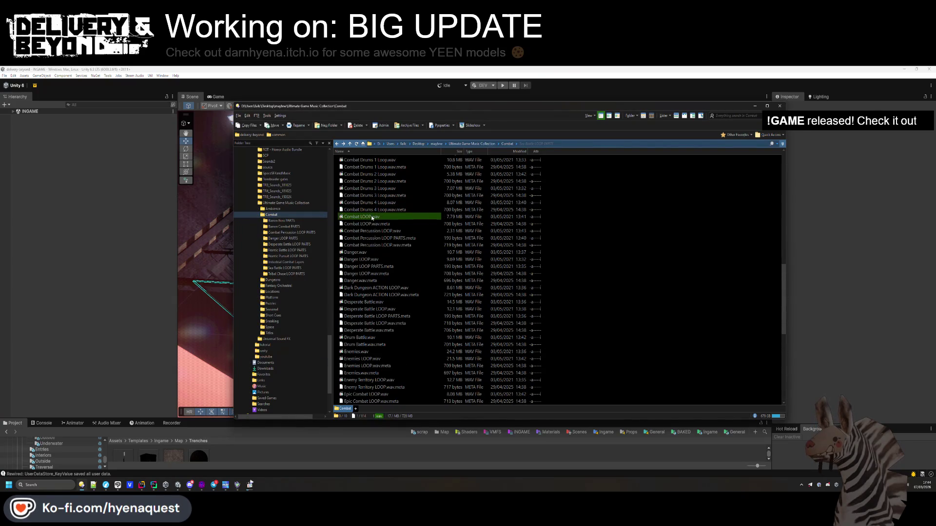
pyautogui.doubleClick(380, 216)
pyautogui.scroll(2, 385, 253)
pyautogui.doubleClick(390, 203)
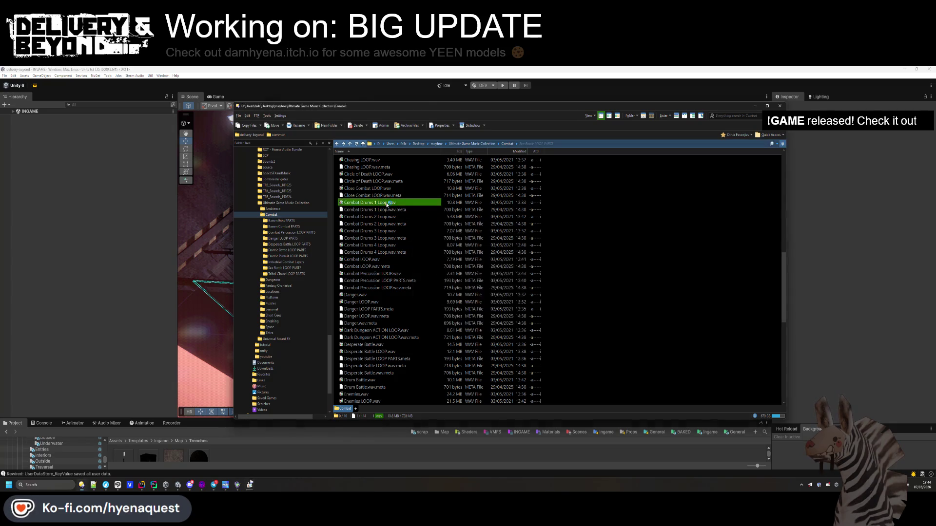
pyautogui.scroll(1, 393, 224)
pyautogui.doubleClick(379, 210)
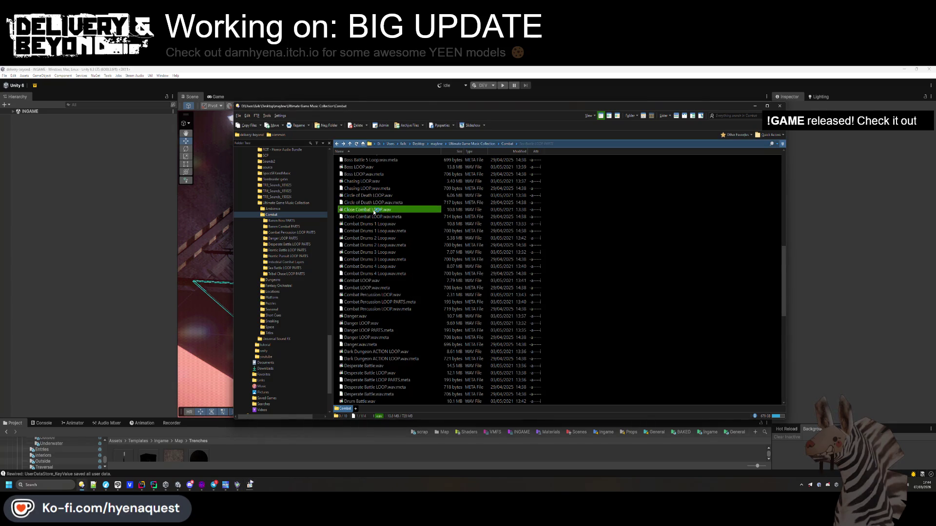
pyautogui.scroll(1, 370, 207)
pyautogui.click(363, 204)
pyautogui.doubleClick(363, 204)
# Preview Bandits LOOP, Barren Boss, Barren Combat, Big Percussion and Boss Battle 1 tracks, then Chasing LOOP again
pyautogui.scroll(8, 368, 229)
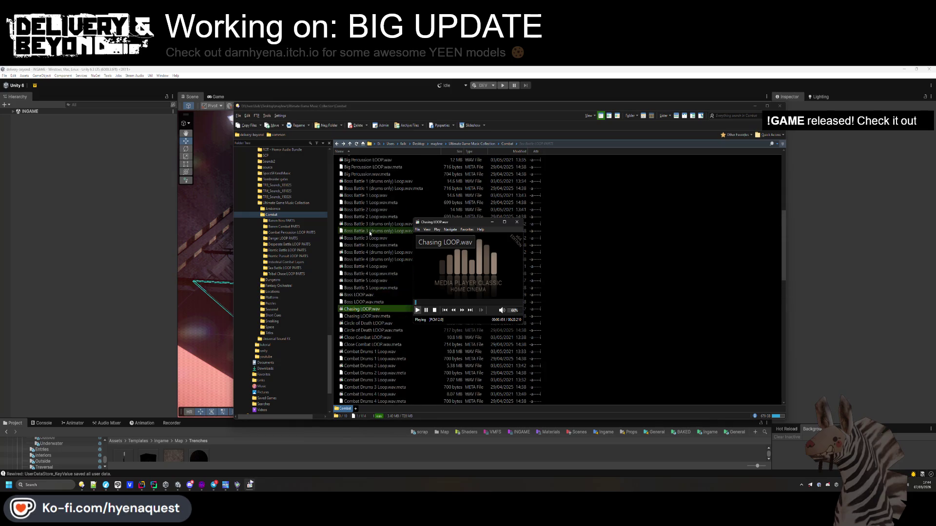
pyautogui.scroll(4, 370, 233)
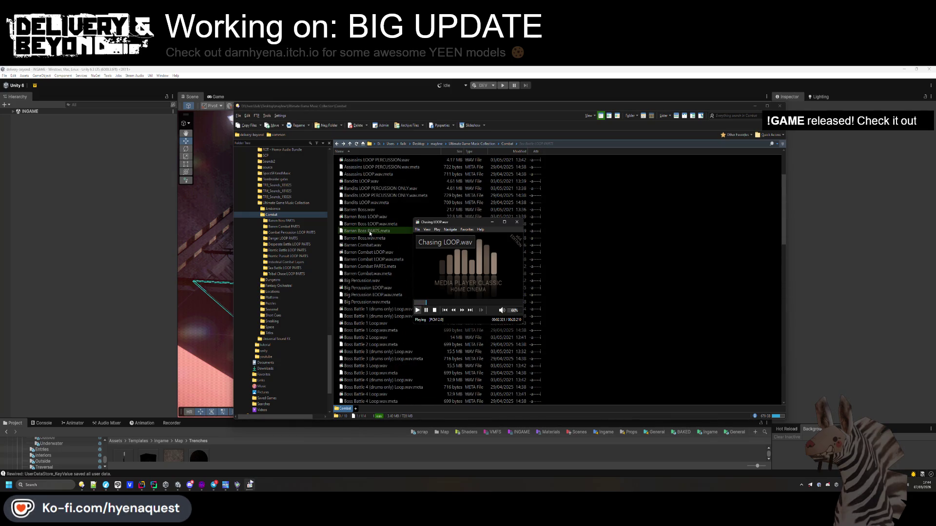
pyautogui.doubleClick(369, 204)
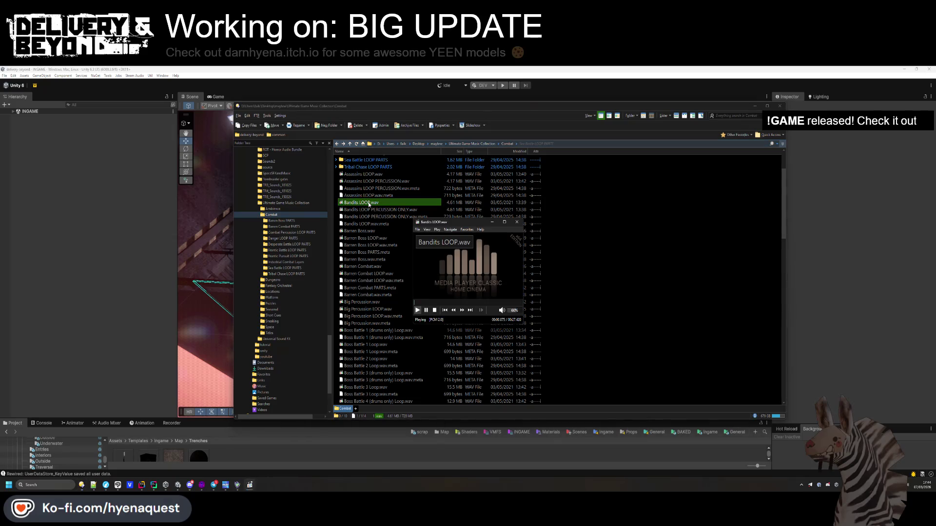
pyautogui.doubleClick(366, 230)
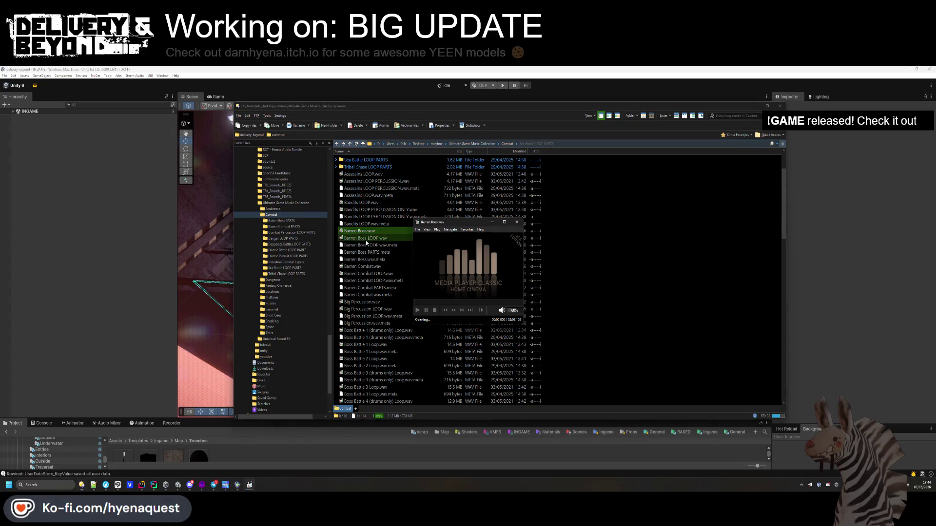
pyautogui.doubleClick(370, 267)
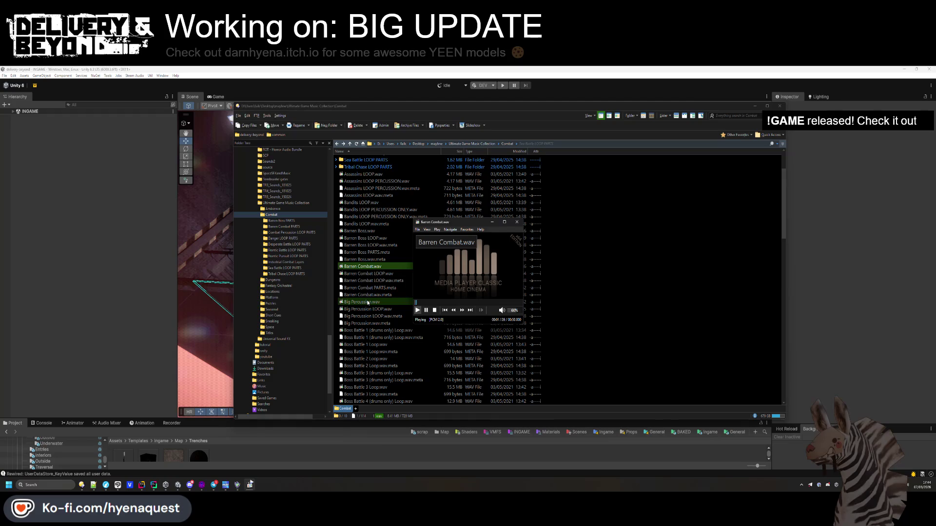
pyautogui.doubleClick(368, 302)
pyautogui.doubleClick(371, 330)
pyautogui.scroll(-3, 371, 317)
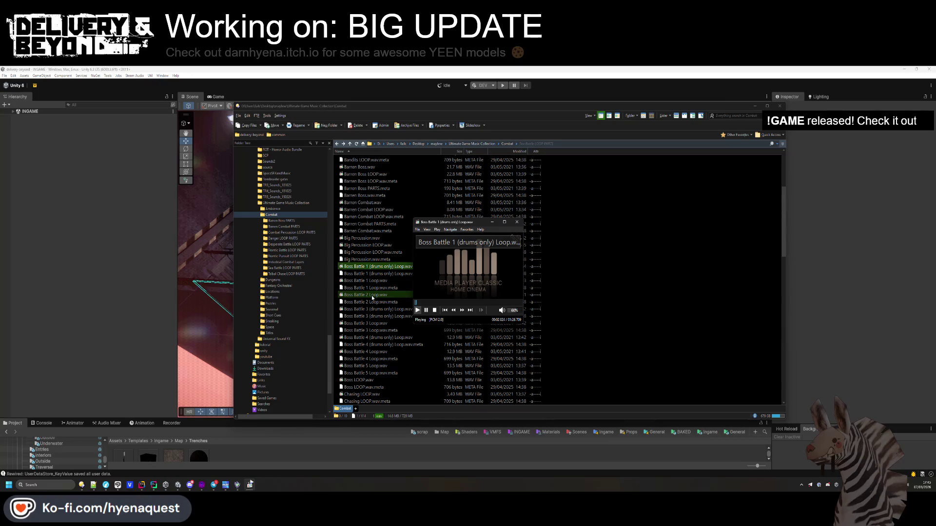
pyautogui.doubleClick(370, 280)
pyautogui.scroll(-3, 373, 307)
pyautogui.doubleClick(362, 373)
pyautogui.scroll(7, 385, 273)
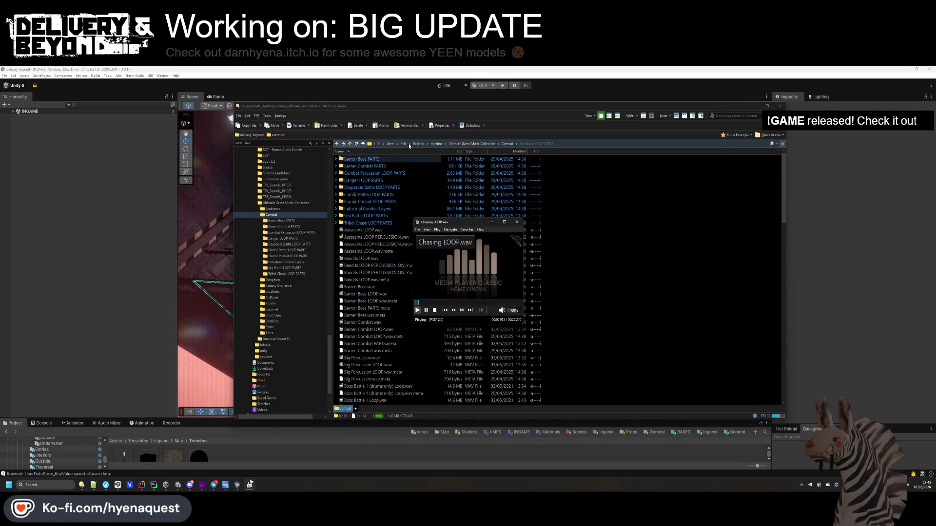
# Move up to Ultimate Game Music Collection and open its Ambience folder
pyautogui.click(485, 153)
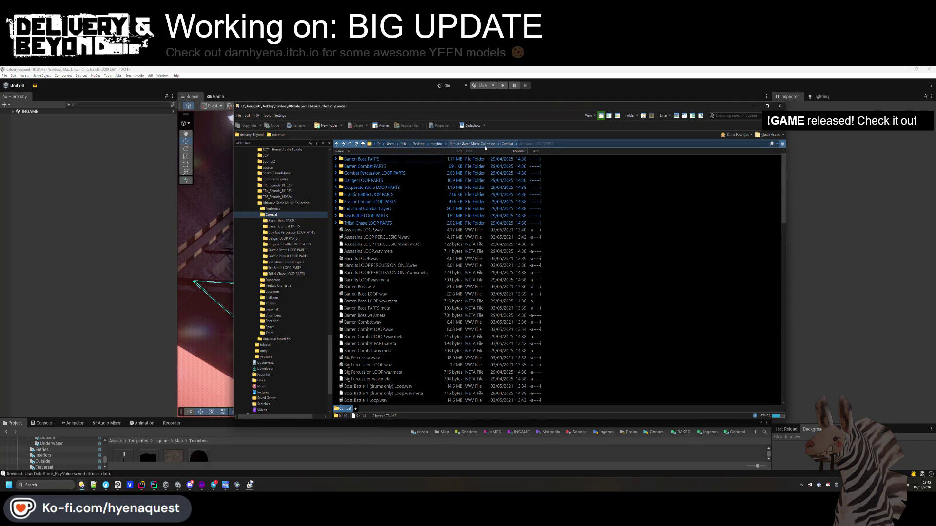
pyautogui.click(485, 145)
pyautogui.doubleClick(354, 159)
# Play Arid Wasteland.wav, then maximize and restore the Media Player Classic window
pyautogui.doubleClick(363, 166)
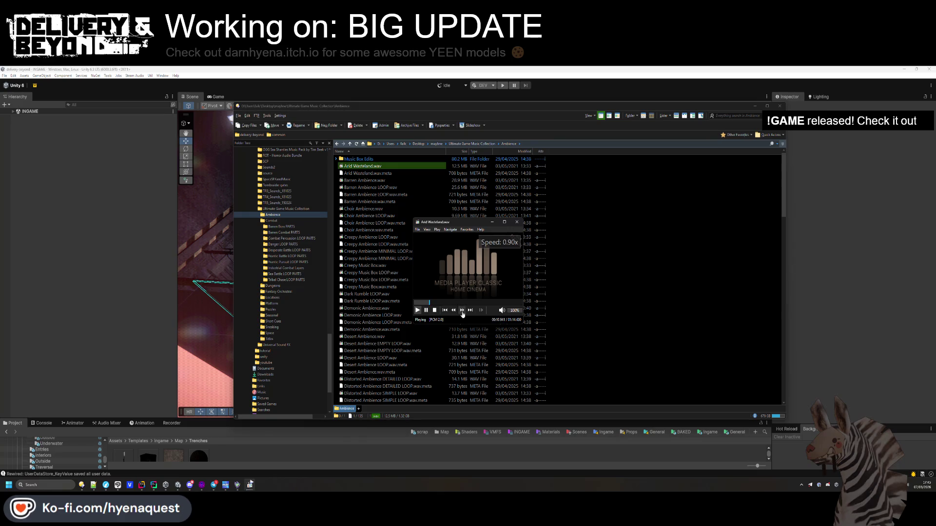
pyautogui.click(436, 229)
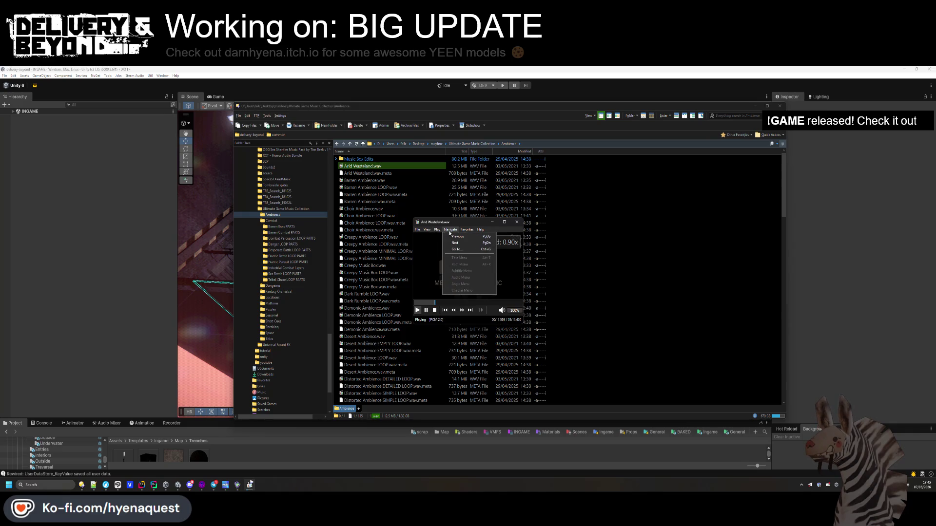
pyautogui.moveTo(429, 233)
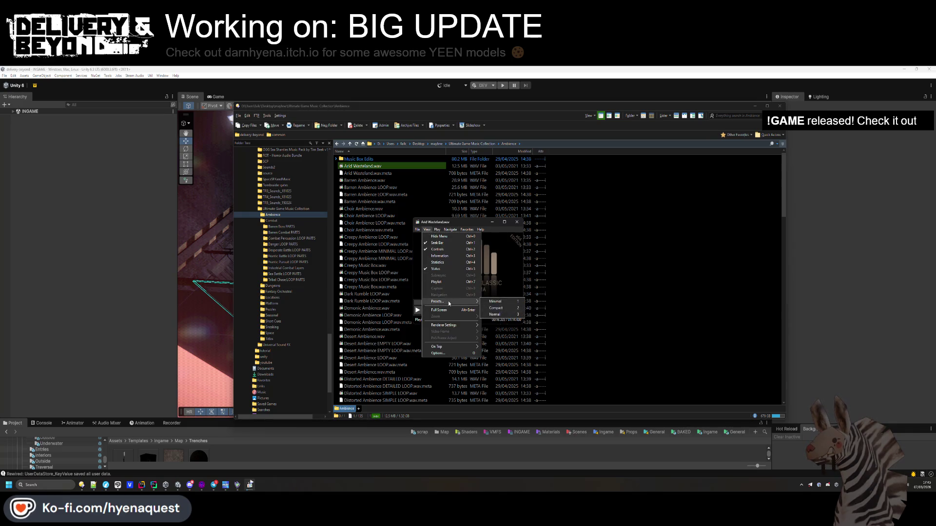
pyautogui.click(435, 223)
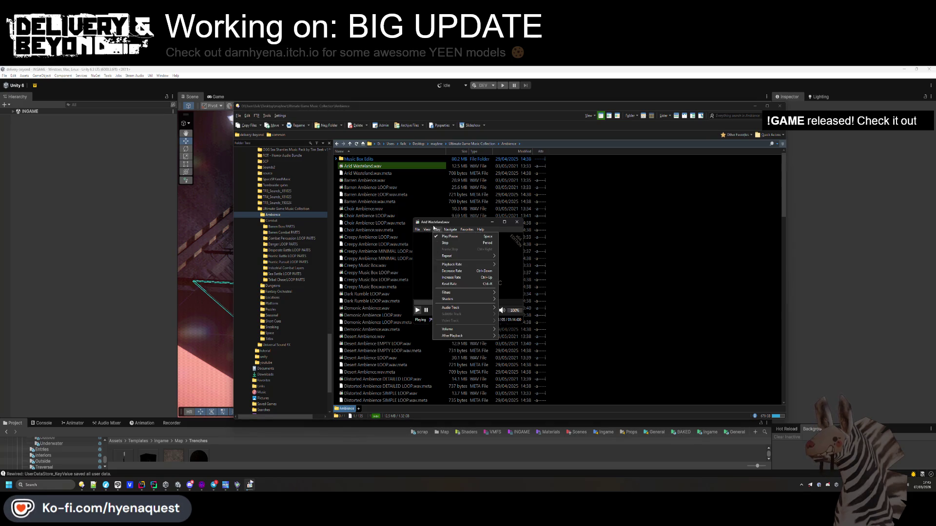
pyautogui.doubleClick(434, 223)
pyautogui.moveTo(545, 112)
pyautogui.mouseDown()
pyautogui.moveTo(493, 58)
pyautogui.moveTo(649, 235)
pyautogui.moveTo(622, 172)
pyautogui.mouseUp()
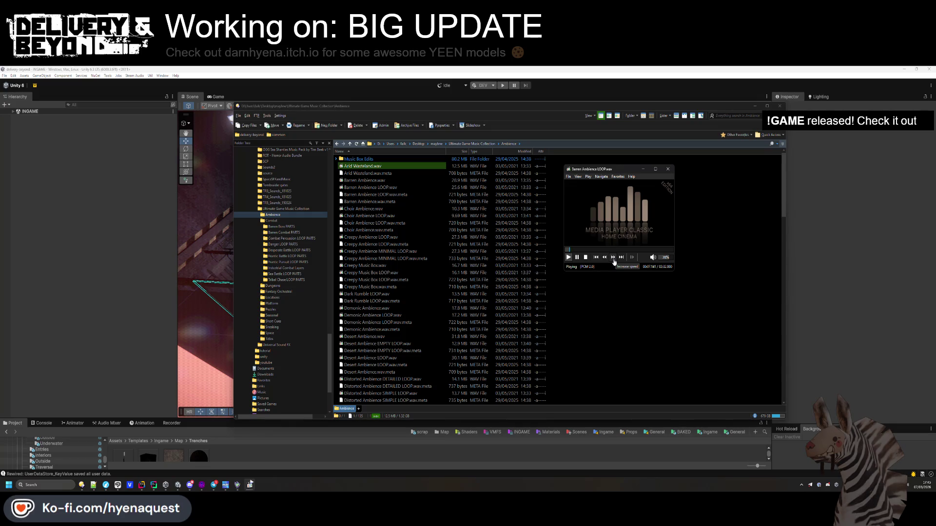
# Reimport the Trenches folder assets and open the entry-0 prefab for editing
pyautogui.rightClick(404, 453)
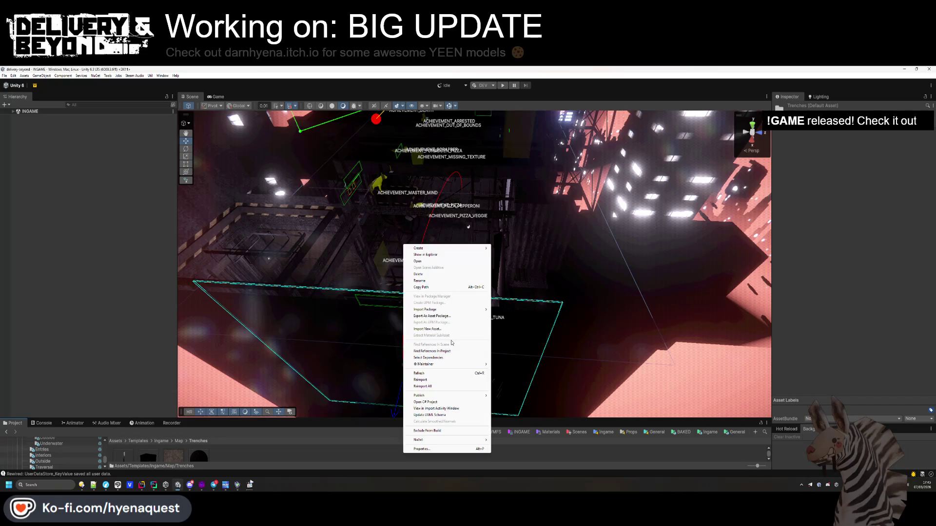
pyautogui.click(339, 365)
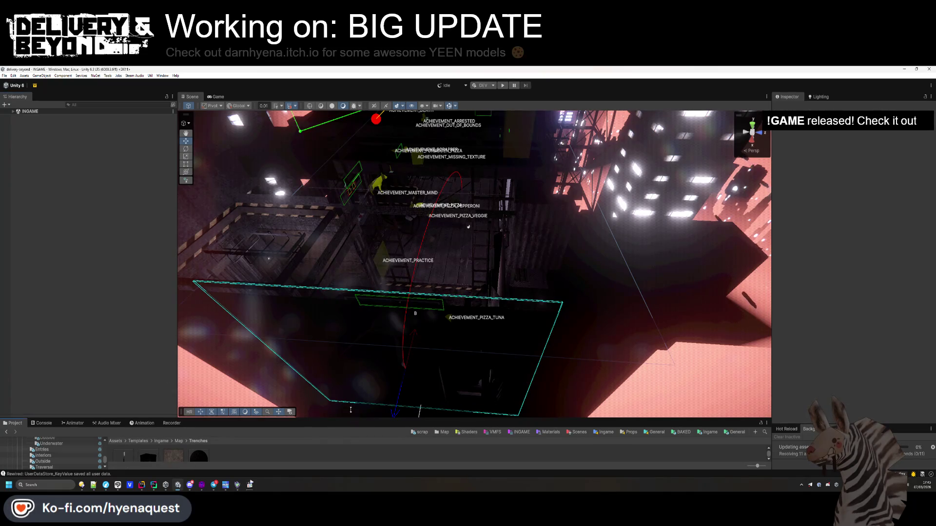
pyautogui.moveTo(350, 410); pyautogui.dragTo(350, 380)
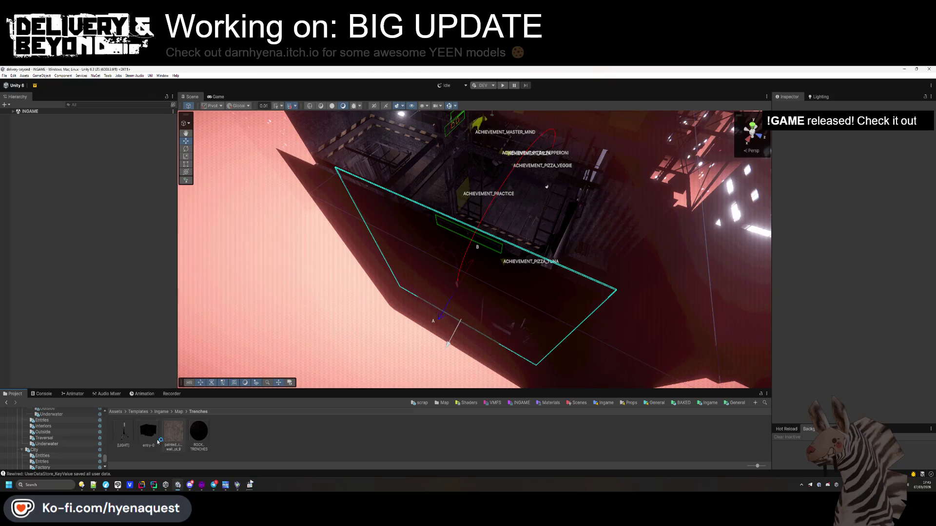
pyautogui.doubleClick(158, 441)
# Turn [BUSH] (6) to about -148 degrees and save the entry-0 prefab
pyautogui.moveTo(454, 238)
pyautogui.mouseDown()
pyautogui.moveTo(669, 236)
pyautogui.moveTo(739, 281)
pyautogui.moveTo(585, 263)
pyautogui.moveTo(407, 266)
pyautogui.moveTo(451, 257)
pyautogui.mouseUp()
pyautogui.click(407, 266)
pyautogui.moveTo(695, 184)
pyautogui.mouseDown()
pyautogui.moveTo(438, 271)
pyautogui.moveTo(424, 267)
pyautogui.moveTo(528, 346)
pyautogui.moveTo(502, 341)
pyautogui.moveTo(642, 356)
pyautogui.moveTo(564, 345)
pyautogui.moveTo(442, 359)
pyautogui.moveTo(470, 367)
pyautogui.moveTo(546, 322)
pyautogui.mouseUp()
pyautogui.hotkey('ctrl', 's')
# Duplicate [LIGHT], shift the copy along the floor and turn it to about -170.2 on Y
pyautogui.click(571, 280)
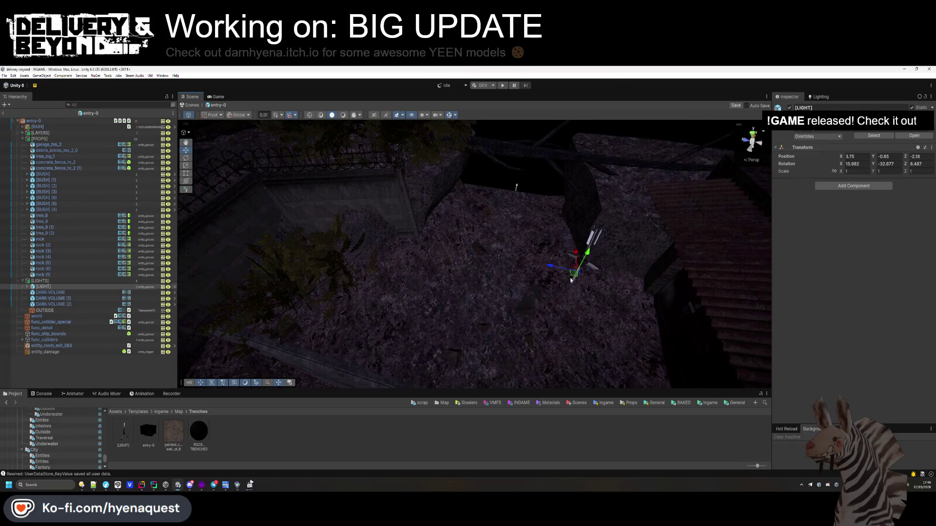
pyautogui.hotkey('ctrl', 'd')
pyautogui.moveTo(395, 267)
pyautogui.mouseDown()
pyautogui.moveTo(385, 264)
pyautogui.moveTo(378, 282)
pyautogui.mouseUp()
pyautogui.moveTo(876, 163); pyautogui.dragTo(709, 166)
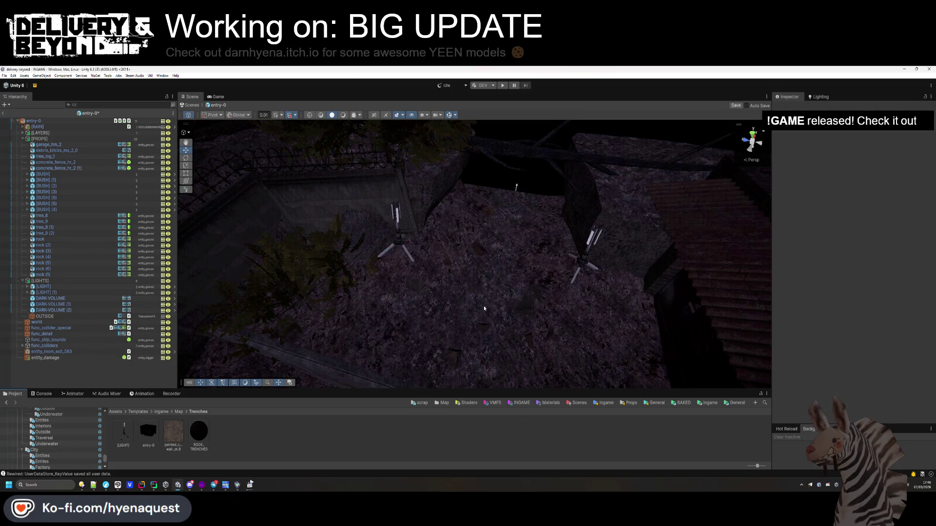
# Tilt [LIGHT] (1) to a new angle and slide it along X toward the wall
pyautogui.click(656, 267)
pyautogui.click(818, 96)
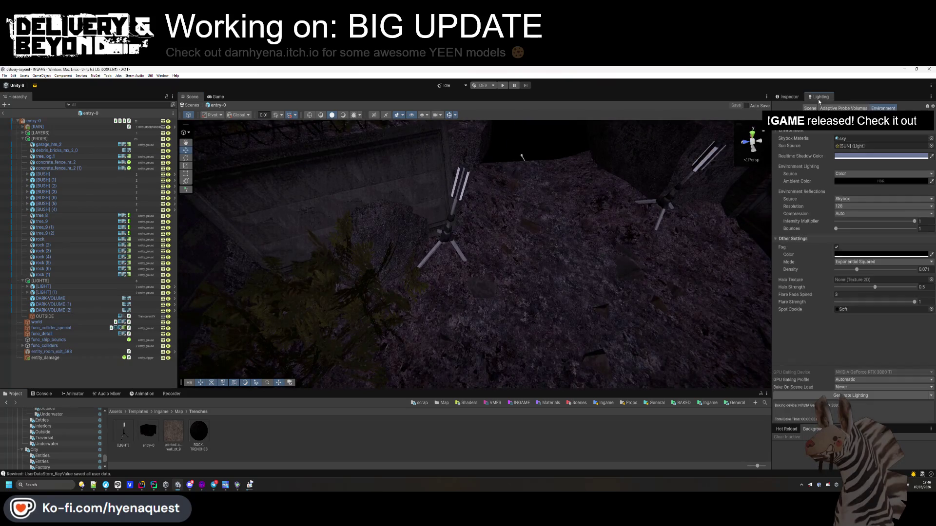
pyautogui.click(788, 96)
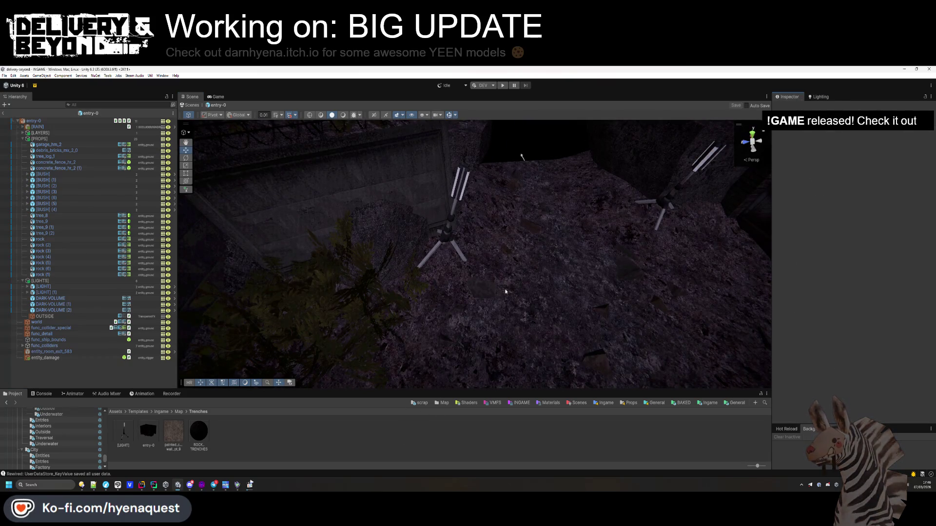
pyautogui.hotkey('ctrl', 'z')
pyautogui.press('f')
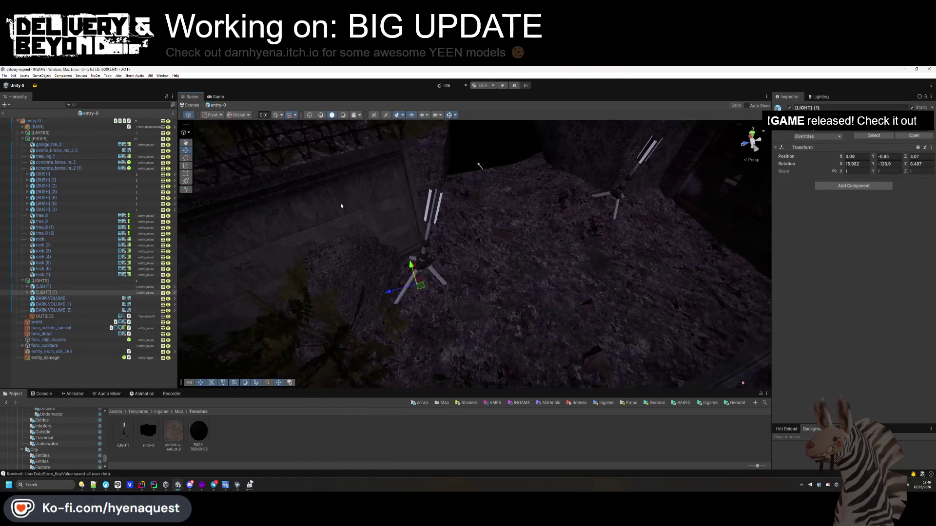
pyautogui.moveTo(414, 277); pyautogui.dragTo(434, 288)
pyautogui.press('w')
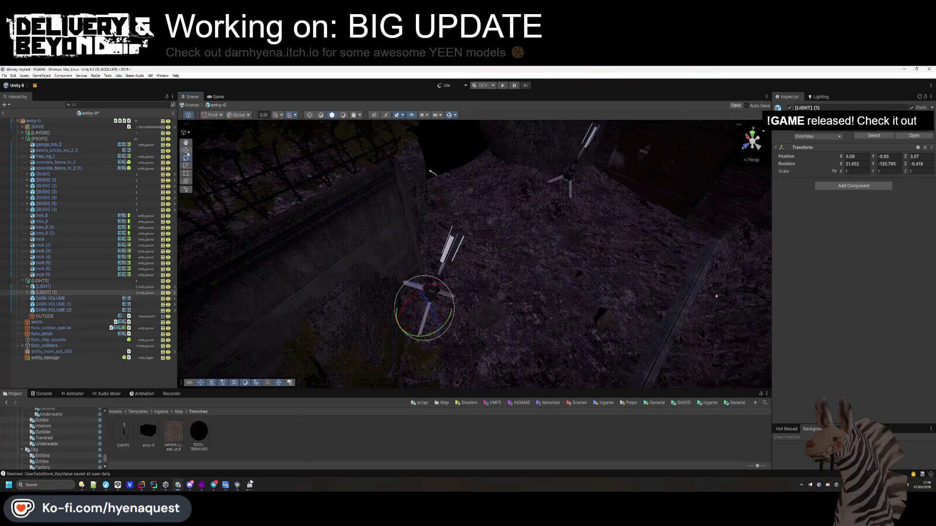
pyautogui.moveTo(397, 305)
pyautogui.mouseDown()
pyautogui.moveTo(443, 319)
pyautogui.moveTo(448, 340)
pyautogui.mouseUp()
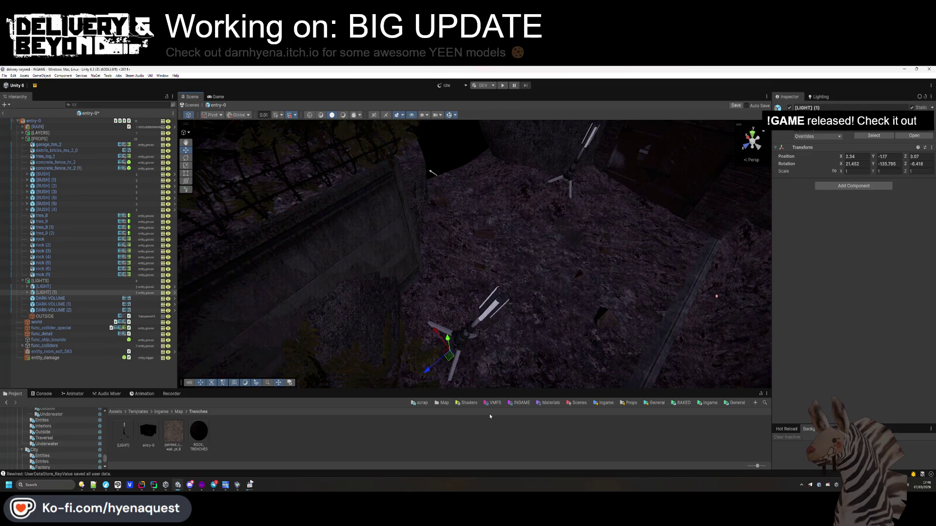
pyautogui.click(490, 417)
# Tilt the original [LIGHT] and shift it to X 4.559, Z -1.53
pyautogui.moveTo(560, 292)
pyautogui.mouseDown()
pyautogui.moveTo(653, 299)
pyautogui.moveTo(545, 253)
pyautogui.mouseUp()
pyautogui.click(46, 287)
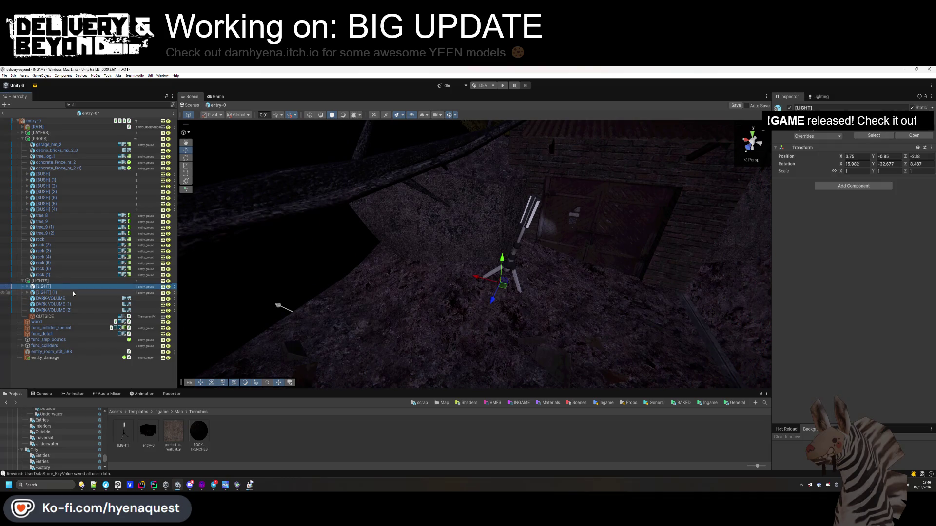
pyautogui.click(185, 158)
pyautogui.moveTo(492, 280)
pyautogui.mouseDown()
pyautogui.moveTo(447, 265)
pyautogui.moveTo(447, 310)
pyautogui.moveTo(509, 288)
pyautogui.moveTo(415, 261)
pyautogui.moveTo(396, 267)
pyautogui.moveTo(398, 283)
pyautogui.moveTo(428, 265)
pyautogui.moveTo(341, 275)
pyautogui.mouseUp()
pyautogui.press('w')
pyautogui.click(448, 334)
# Try resizing DARK-VOLUME (1) with box handles, then undo the resize
pyautogui.click(23, 138)
pyautogui.moveTo(322, 183)
pyautogui.mouseDown()
pyautogui.moveTo(457, 243)
pyautogui.moveTo(344, 177)
pyautogui.mouseUp()
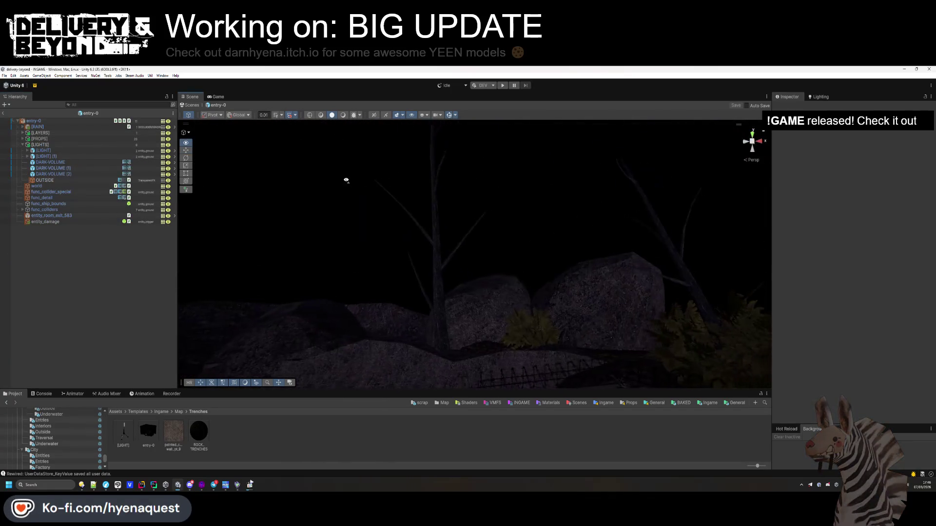
pyautogui.click(485, 244)
pyautogui.moveTo(485, 245); pyautogui.dragTo(303, 338)
pyautogui.scroll(-10, 302, 337)
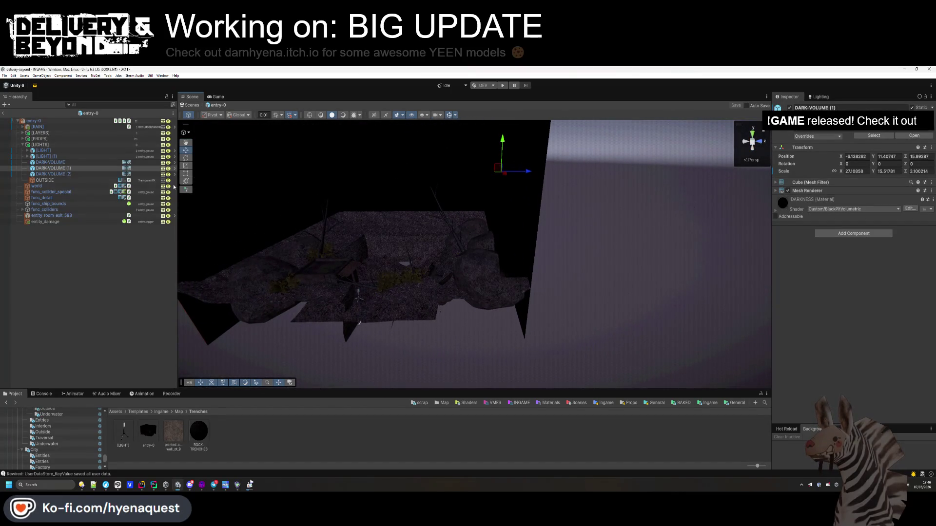
pyautogui.click(186, 173)
pyautogui.moveTo(491, 232)
pyautogui.mouseDown()
pyautogui.moveTo(465, 229)
pyautogui.moveTo(459, 274)
pyautogui.moveTo(446, 284)
pyautogui.moveTo(588, 281)
pyautogui.mouseUp()
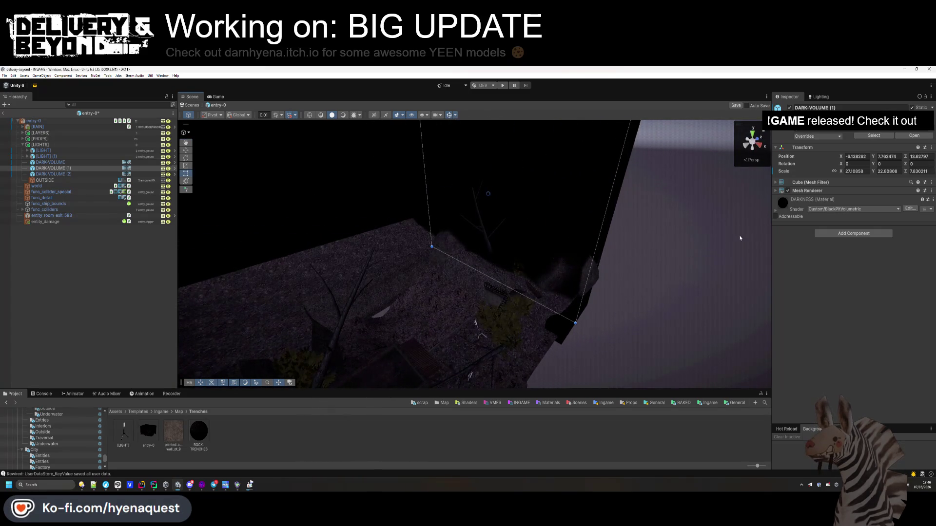
pyautogui.hotkey('ctrl', 'z')
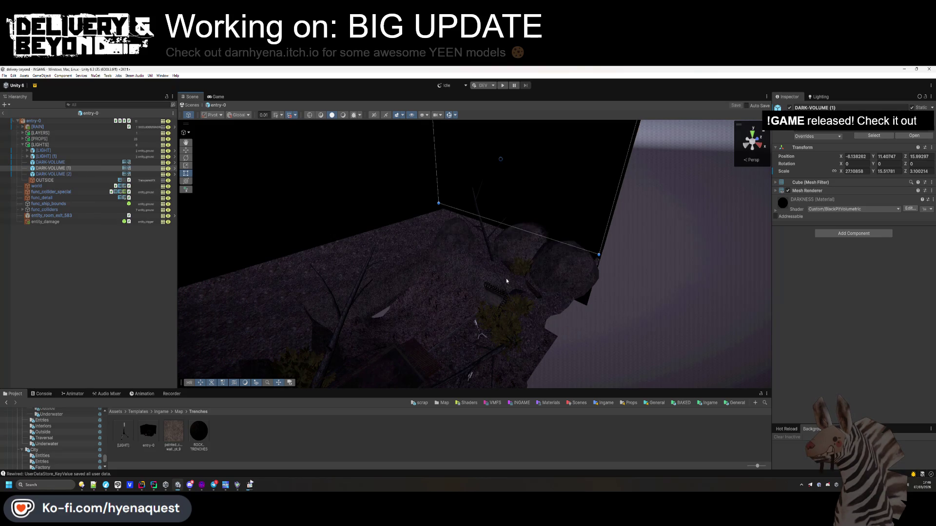
# Disable DARK-VOLUME, DARK-VOLUME (1) and DARK-VOLUME (2) together with Alt+Shift+A
pyautogui.click(50, 163)
pyautogui.keyDown('shift'); pyautogui.click(54, 174); pyautogui.keyUp('shift')
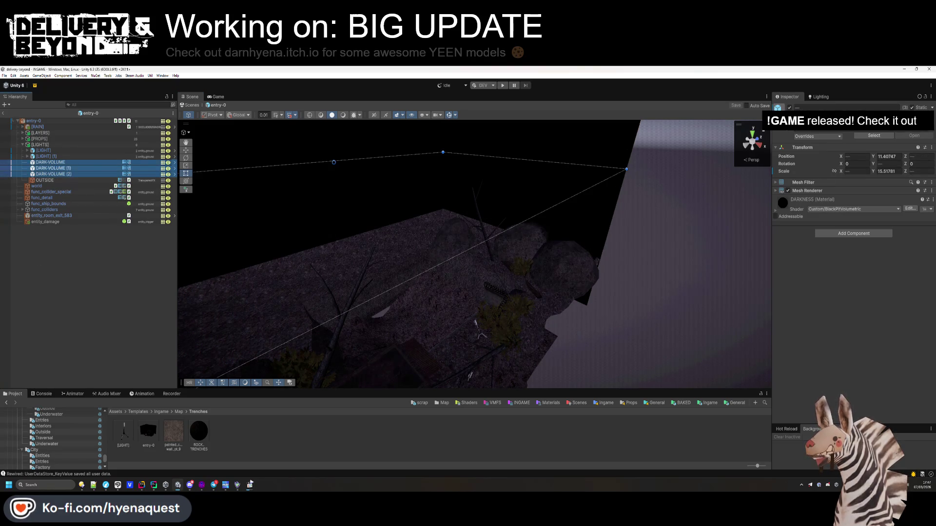
pyautogui.hotkey('shift', 'alt', 'a')
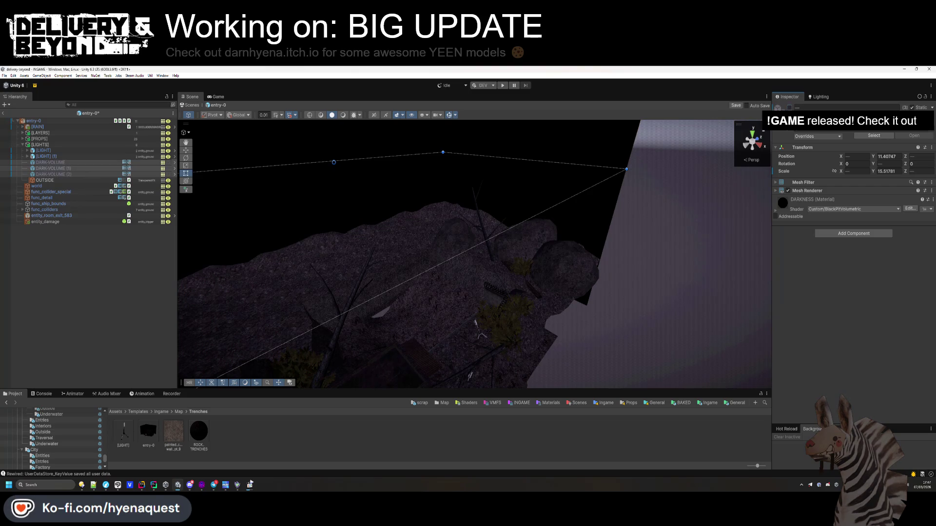
pyautogui.click(130, 325)
pyautogui.moveTo(399, 293)
pyautogui.mouseDown()
pyautogui.moveTo(454, 305)
pyautogui.moveTo(509, 341)
pyautogui.moveTo(625, 337)
pyautogui.moveTo(572, 227)
pyautogui.mouseUp()
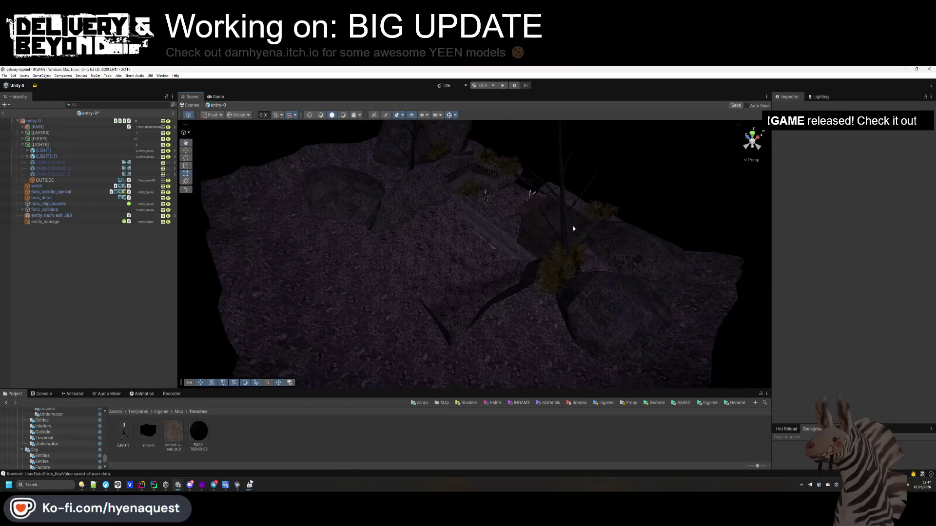
# Add a rotated copy of tree_9 (2) to the left and move rock (7) further left
pyautogui.click(566, 227)
pyautogui.press('w')
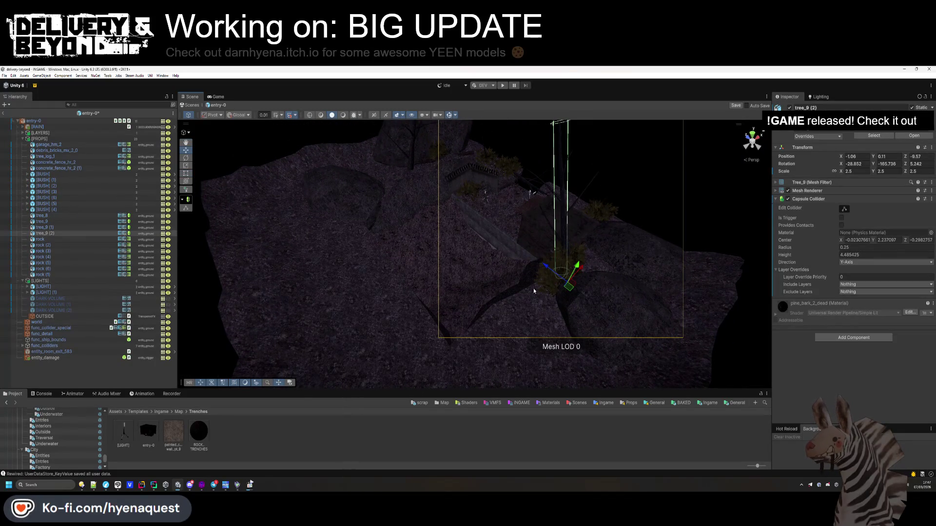
pyautogui.hotkey('ctrl', 'd')
pyautogui.moveTo(561, 283); pyautogui.dragTo(486, 370)
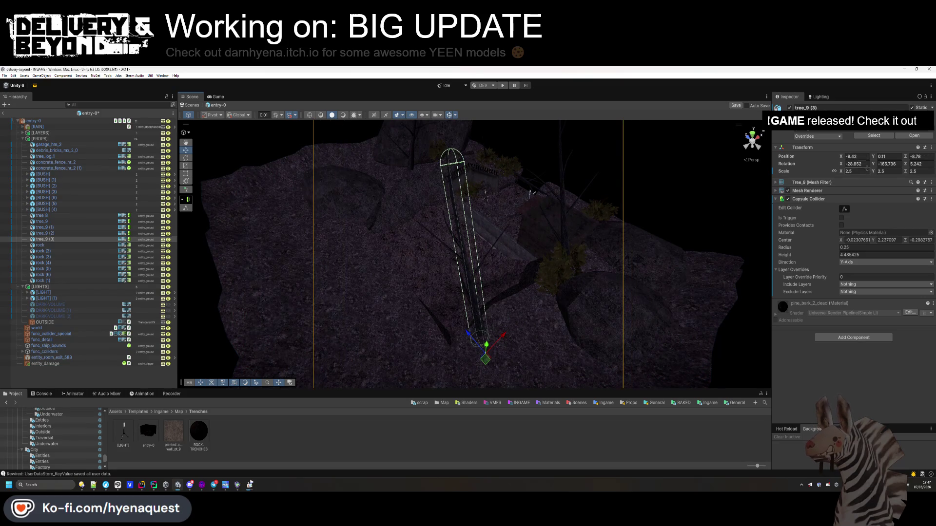
pyautogui.moveTo(872, 164); pyautogui.dragTo(706, 177)
pyautogui.click(621, 346)
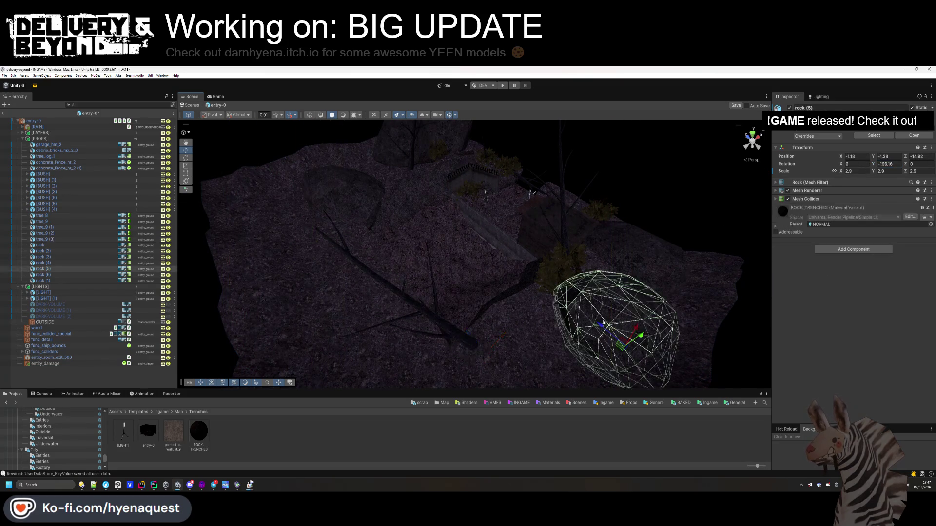
pyautogui.moveTo(621, 346)
pyautogui.mouseDown()
pyautogui.moveTo(396, 341)
pyautogui.moveTo(424, 375)
pyautogui.mouseUp()
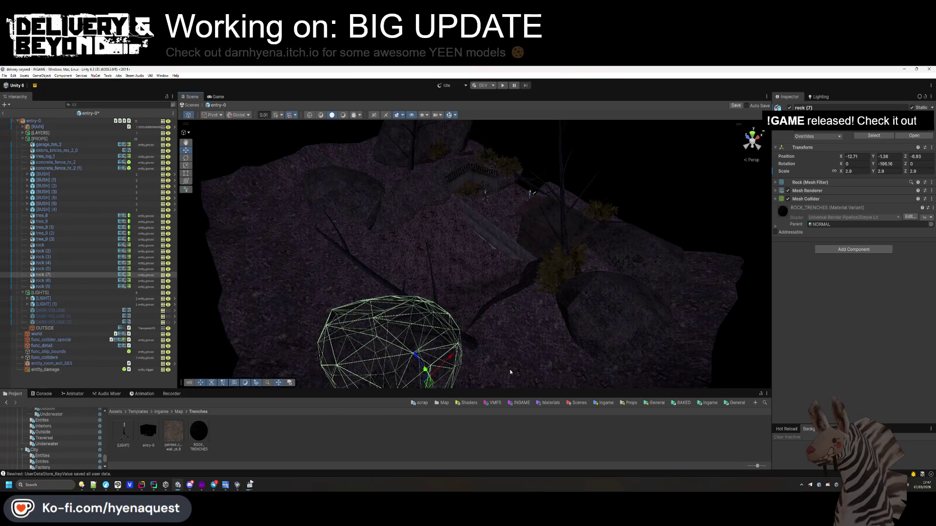
# Duplicate [BUSH] (2), move the copy left and enlarge it to scale 3.4
pyautogui.click(558, 273)
pyautogui.hotkey('ctrl', 'd')
pyautogui.moveTo(558, 273)
pyautogui.mouseDown()
pyautogui.moveTo(358, 293)
pyautogui.moveTo(371, 299)
pyautogui.mouseUp()
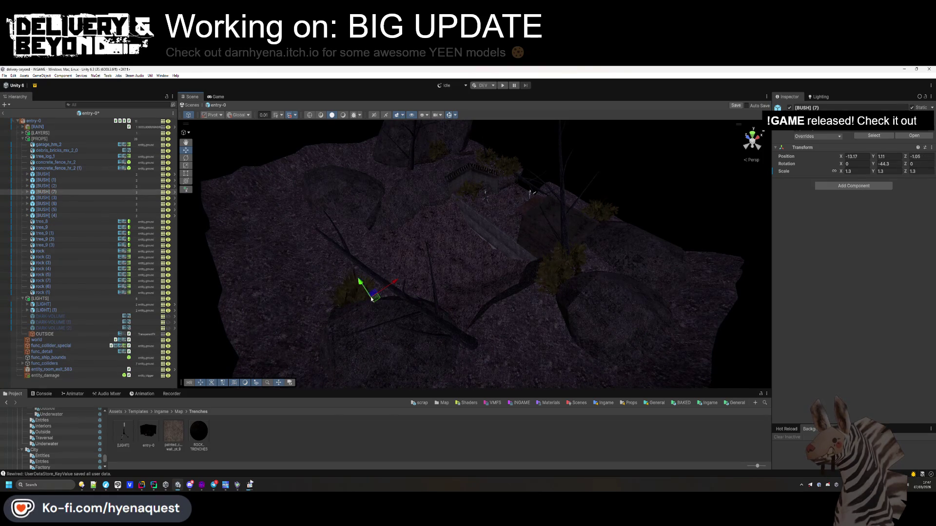
pyautogui.moveTo(843, 173)
pyautogui.mouseDown()
pyautogui.moveTo(868, 173)
pyautogui.moveTo(829, 181)
pyautogui.mouseUp()
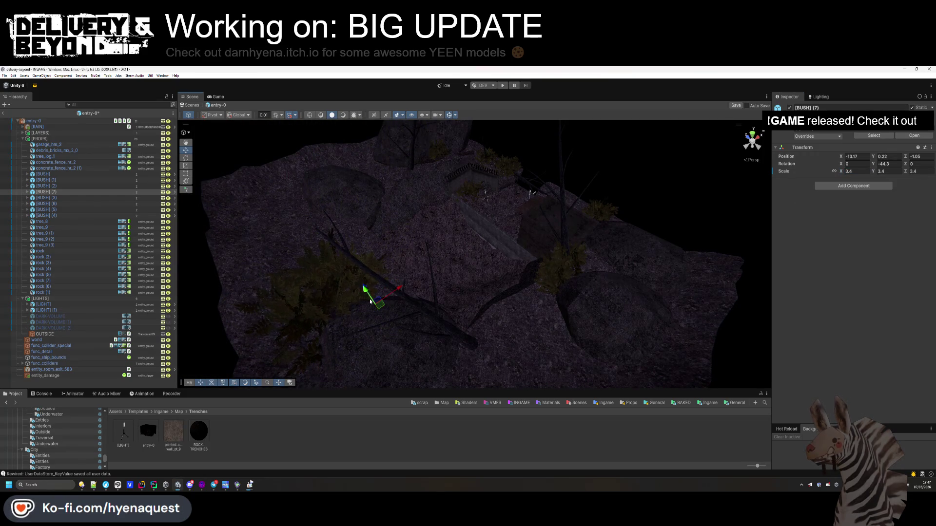
pyautogui.click(453, 271)
pyautogui.moveTo(453, 272)
pyautogui.mouseDown()
pyautogui.moveTo(298, 261)
pyautogui.moveTo(288, 240)
pyautogui.moveTo(443, 249)
pyautogui.moveTo(449, 314)
pyautogui.moveTo(441, 309)
pyautogui.moveTo(464, 251)
pyautogui.mouseUp()
pyautogui.hotkey('ctrl', 'z')
pyautogui.click(463, 251)
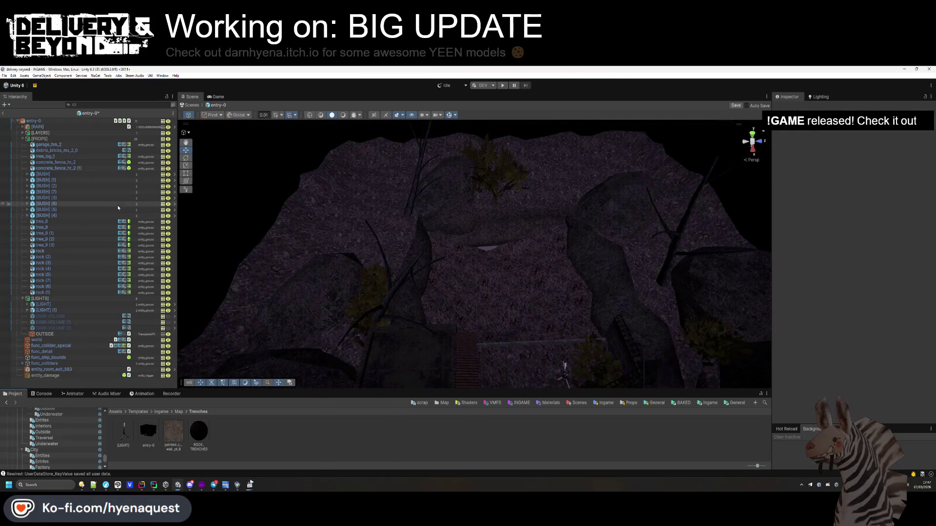
# Collapse the [LIGHTS] and [PROPS] groups, save entry-0 and return to the INGAME scene
pyautogui.click(23, 298)
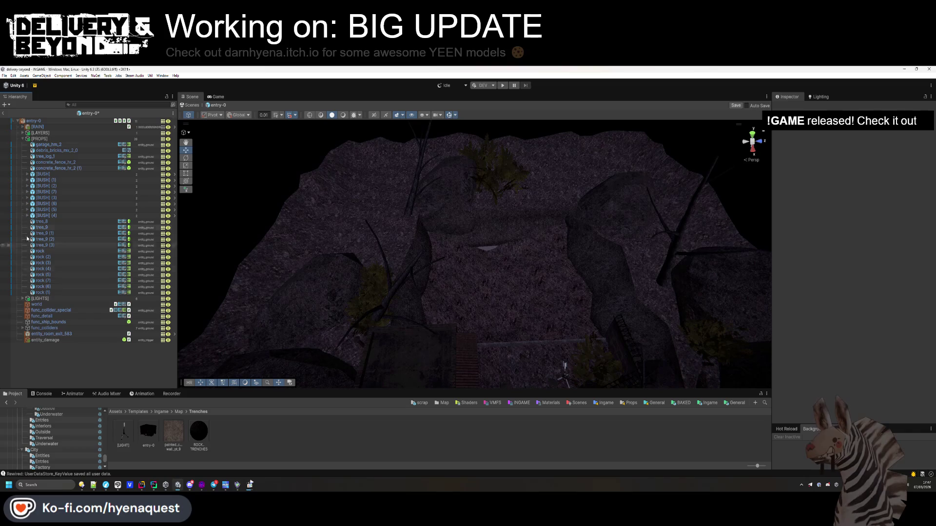
pyautogui.click(22, 139)
pyautogui.hotkey('ctrl', 's')
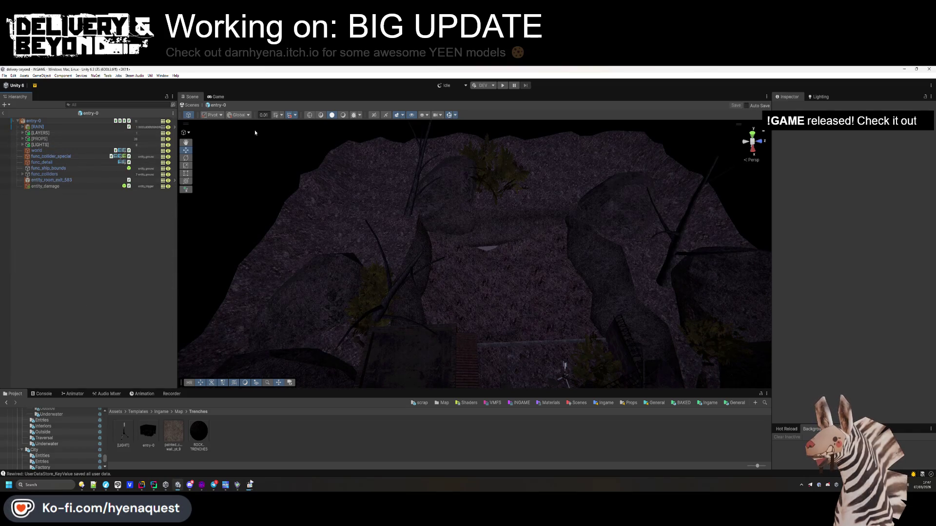
pyautogui.click(34, 121)
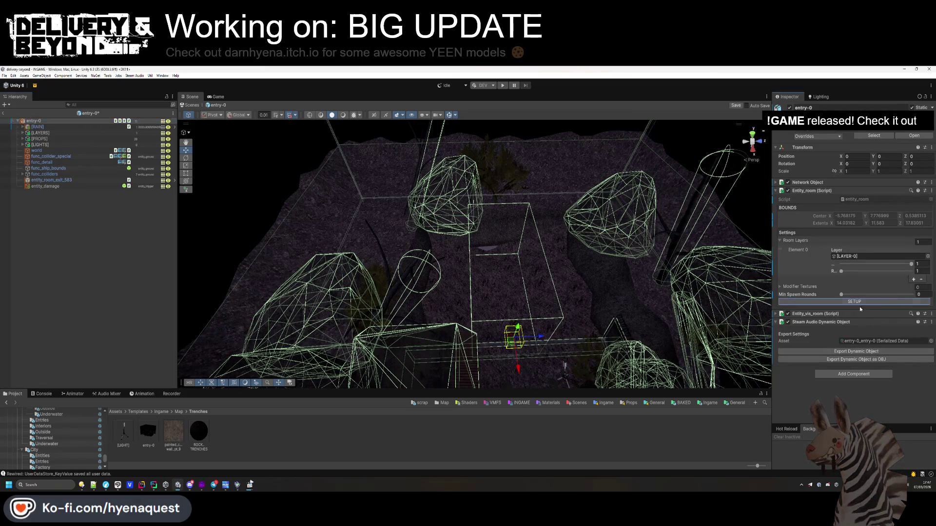
pyautogui.click(165, 241)
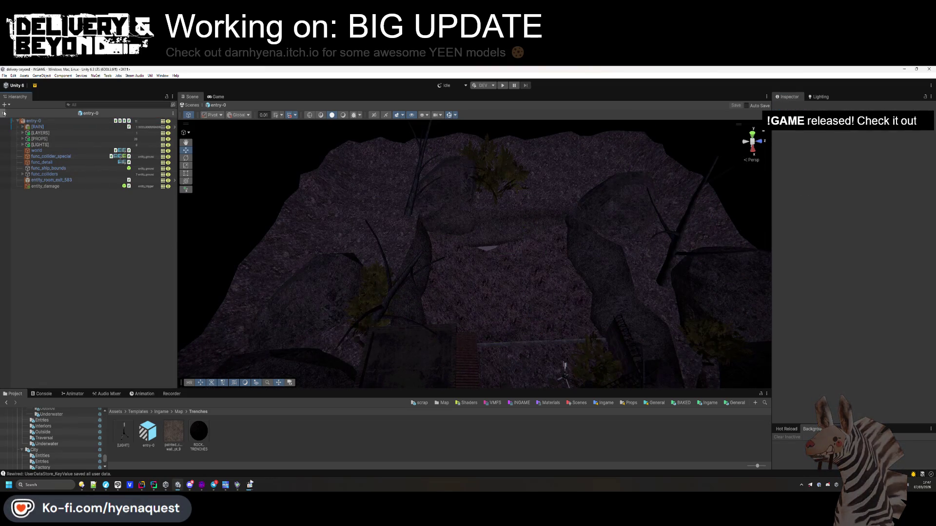
pyautogui.click(4, 113)
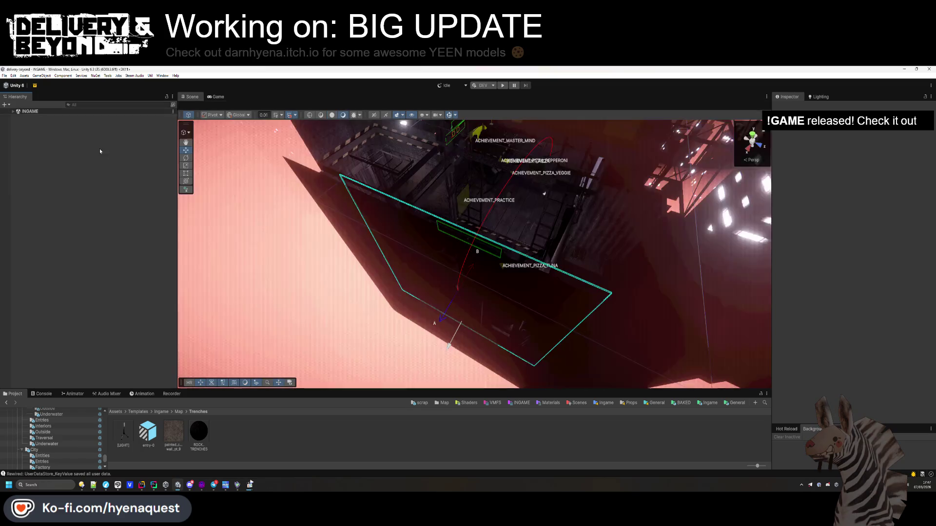
# Start play mode, switch playback to Barren Ambience.wav and bring up the Ambience folder
pyautogui.click(504, 86)
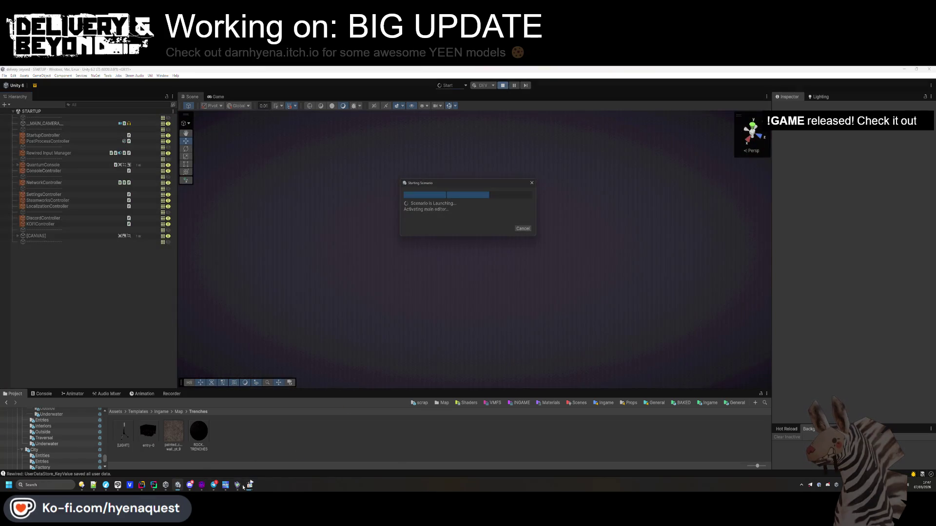
pyautogui.click(620, 256)
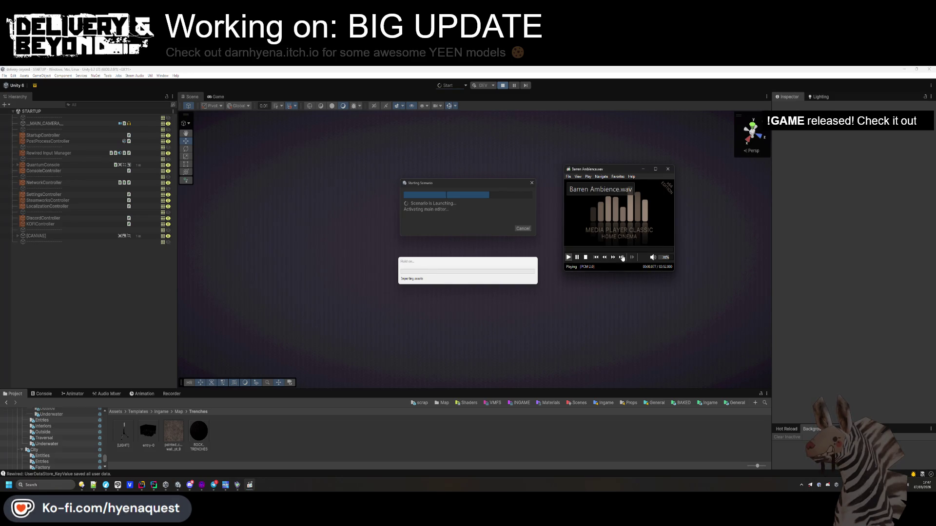
pyautogui.click(94, 485)
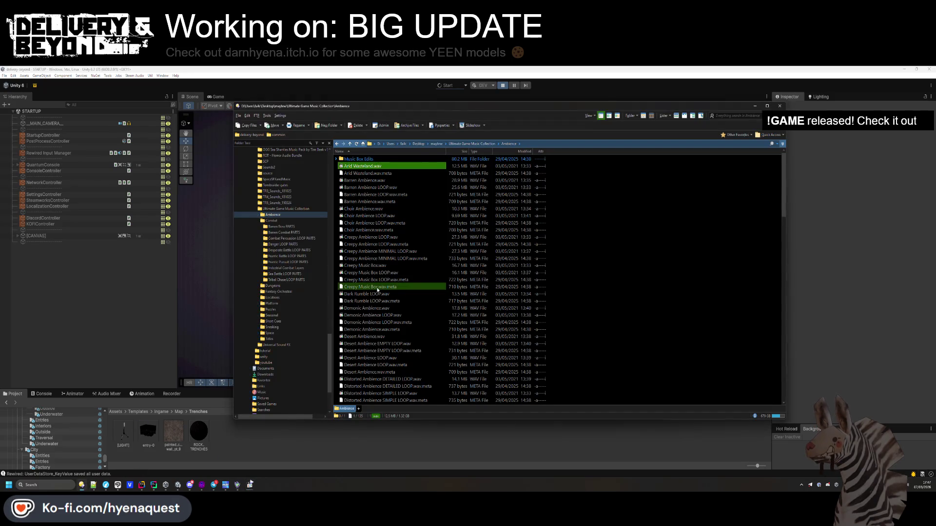
# Preview Choir Ambience, Horror Ambience and Enemy Territory SYNTH AMBIENCE LOOP tracks
pyautogui.doubleClick(361, 211)
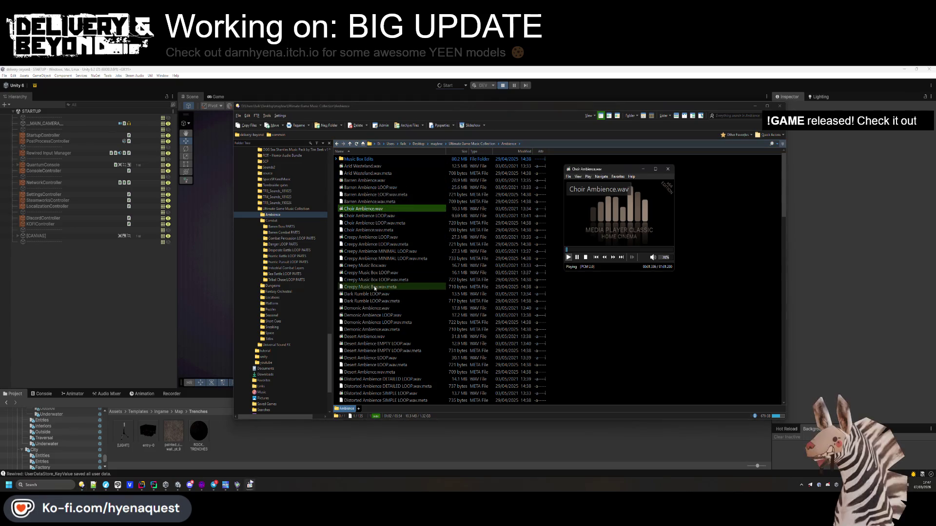
pyautogui.scroll(-4, 389, 298)
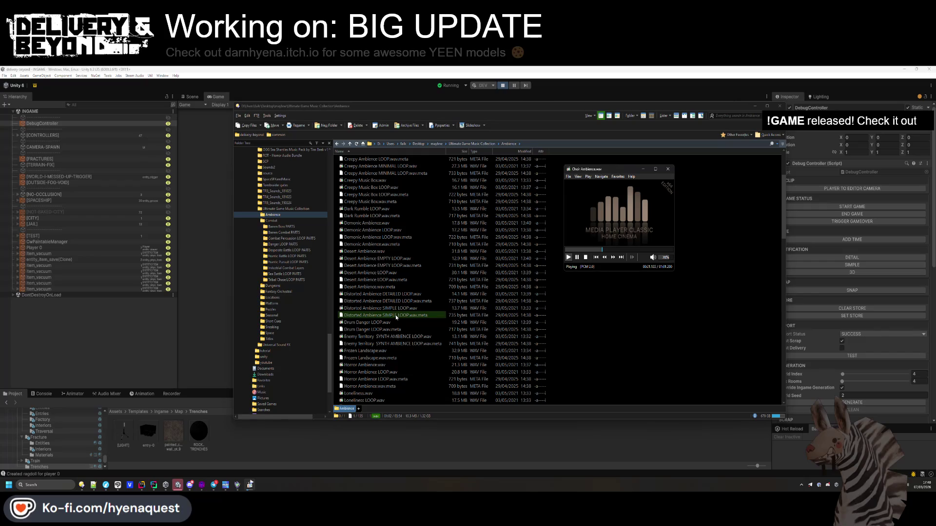
pyautogui.doubleClick(422, 365)
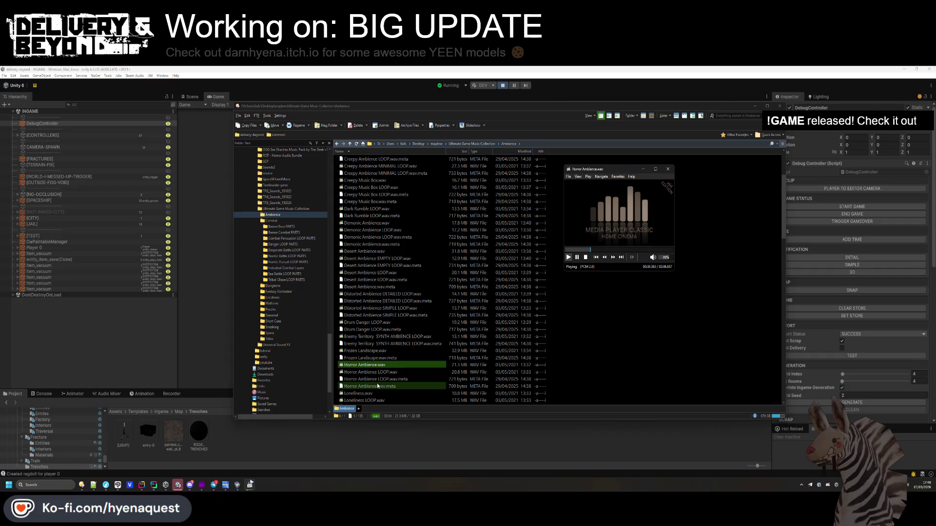
pyautogui.doubleClick(390, 336)
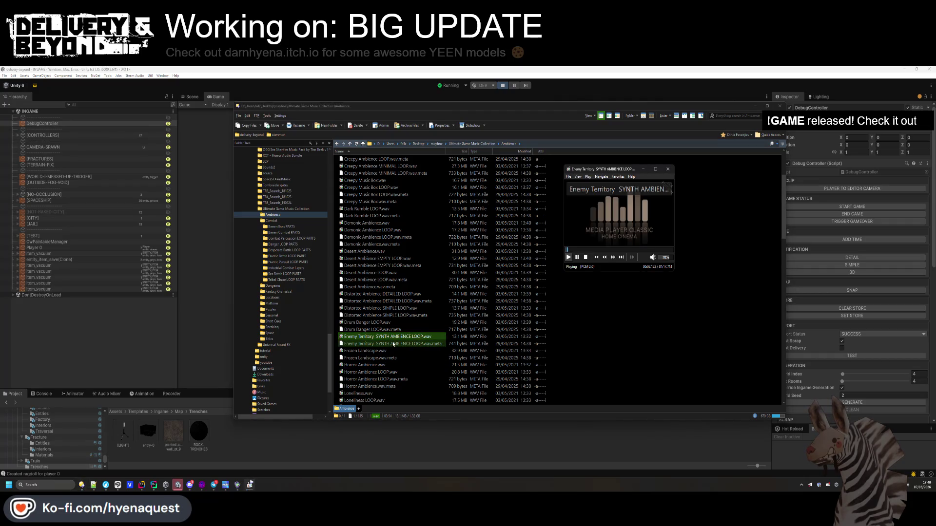
# Scroll down the list and preview Wasteland Ambience - Ambient Full.wav
pyautogui.scroll(-1, 392, 342)
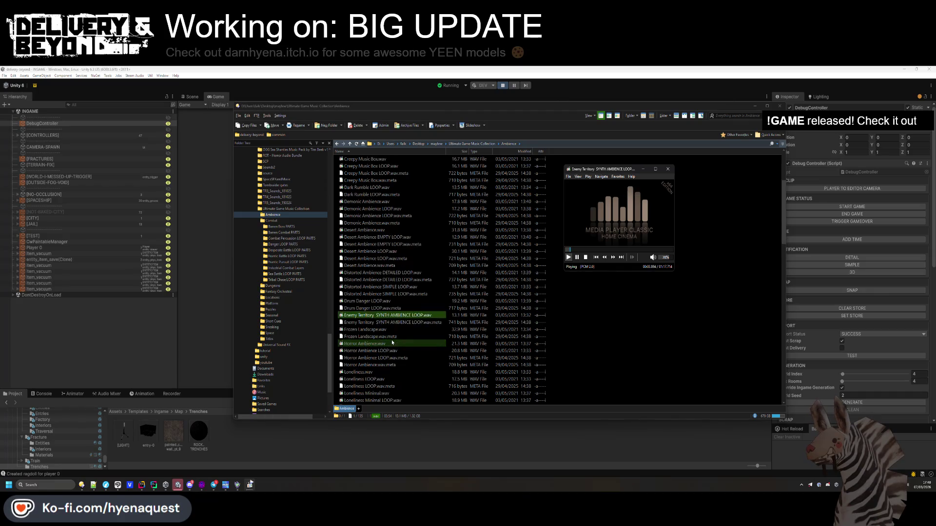
pyautogui.click(389, 338)
pyautogui.scroll(-2, 387, 338)
pyautogui.scroll(-4, 387, 338)
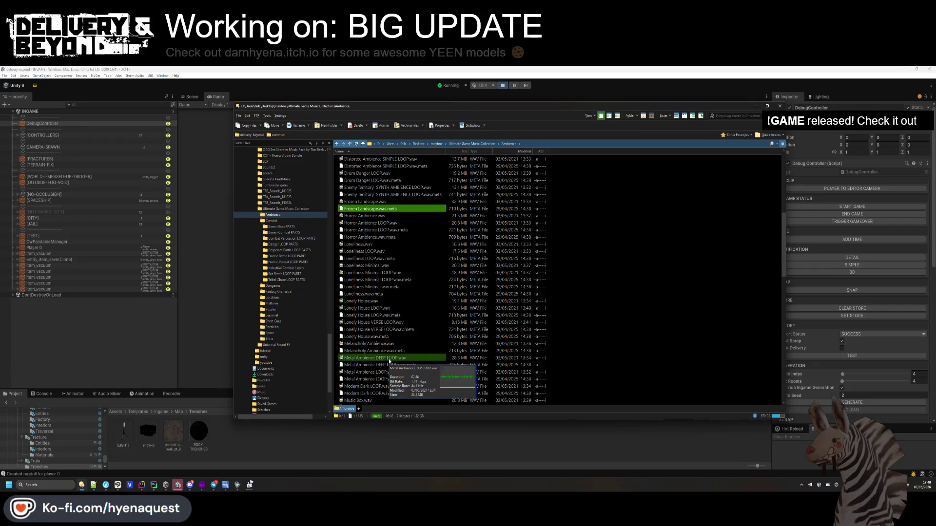
pyautogui.scroll(-1, 385, 344)
pyautogui.scroll(-5, 385, 344)
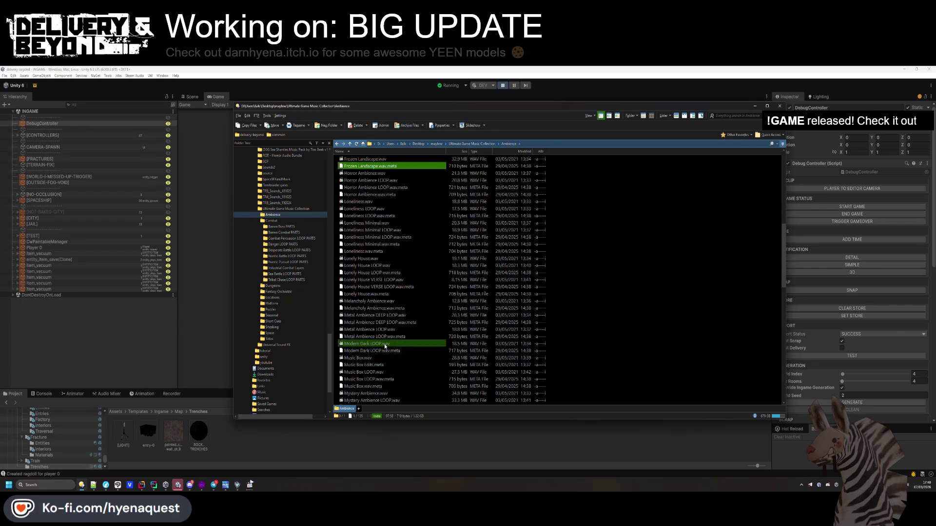
pyautogui.scroll(-5, 384, 346)
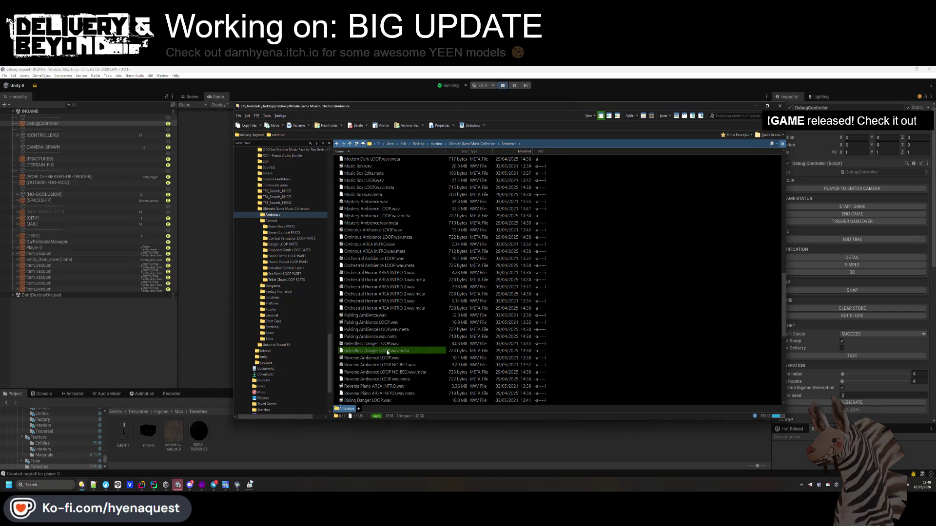
pyautogui.scroll(-4, 388, 352)
pyautogui.scroll(-5, 388, 355)
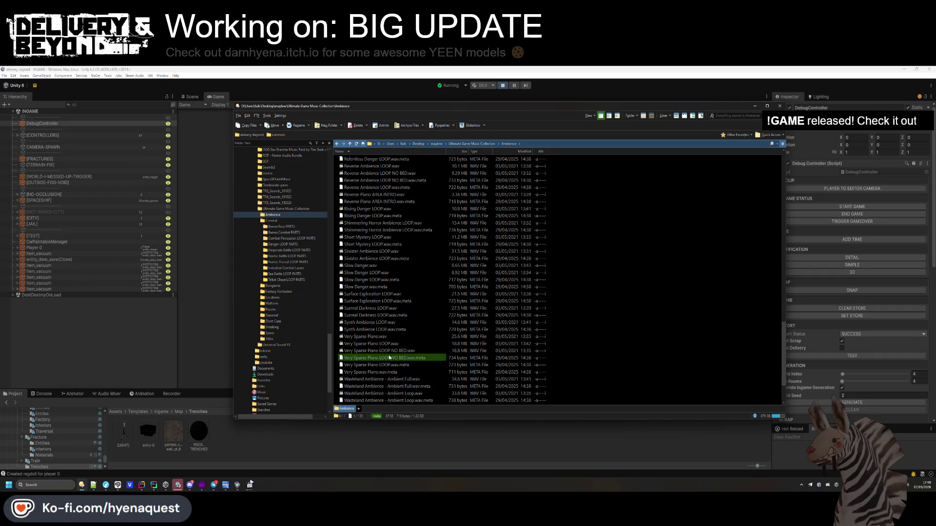
pyautogui.click(389, 380)
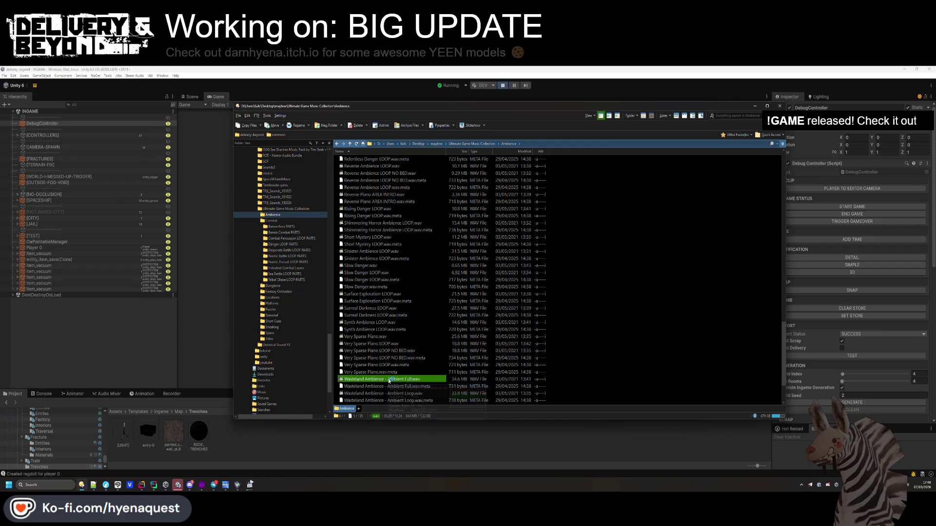
pyautogui.doubleClick(389, 380)
# Play Wasteland Ambience - Melodic Full.wav and skip ahead to about 36 seconds
pyautogui.scroll(-3, 390, 376)
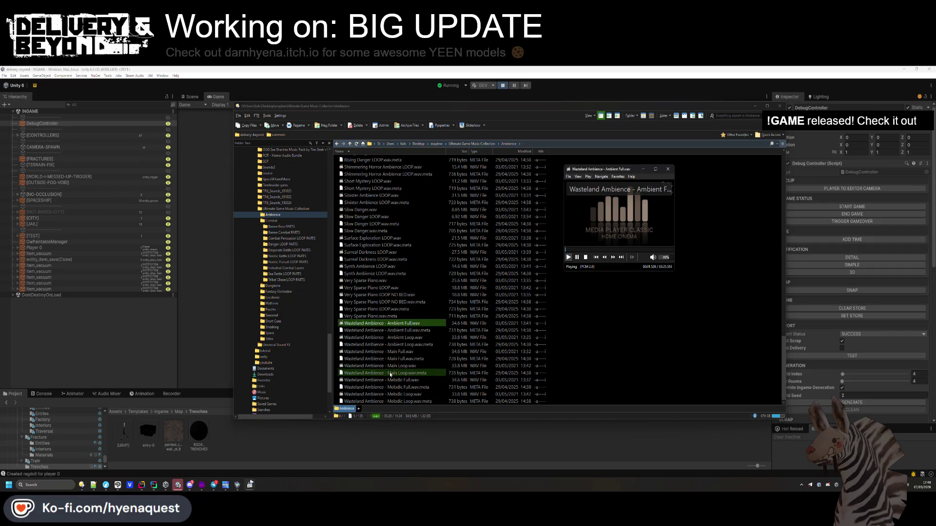
pyautogui.doubleClick(389, 381)
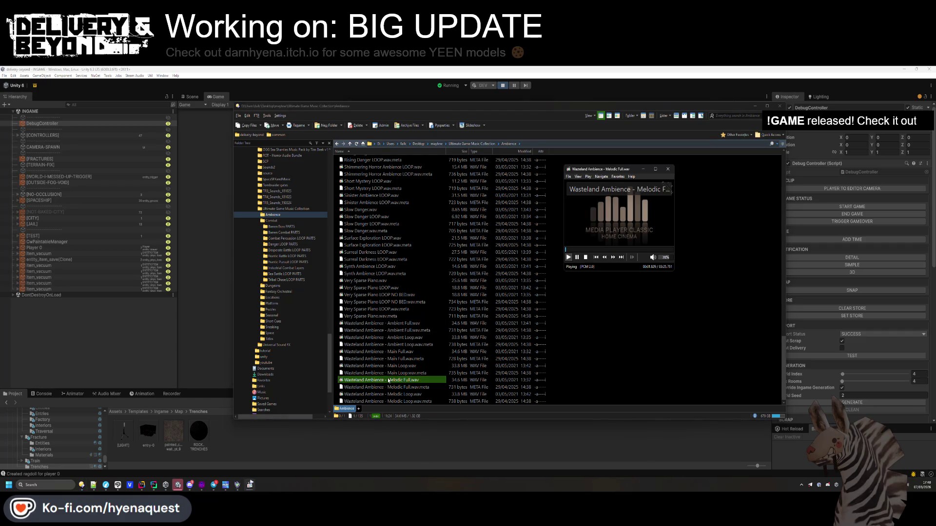
pyautogui.click(584, 250)
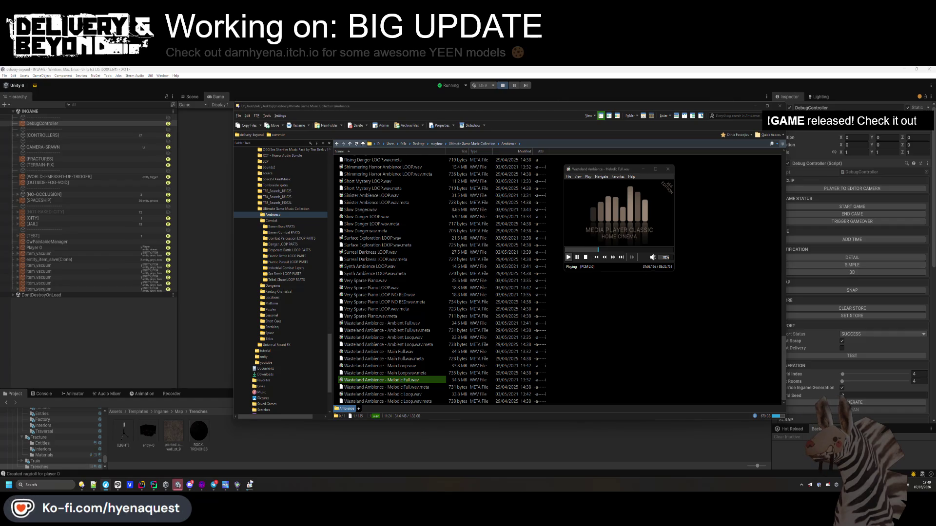
# Dismiss the upload dialog, close the media player, and regenerate the level with the override seed
pyautogui.press('Escape')
pyautogui.click(537, 142)
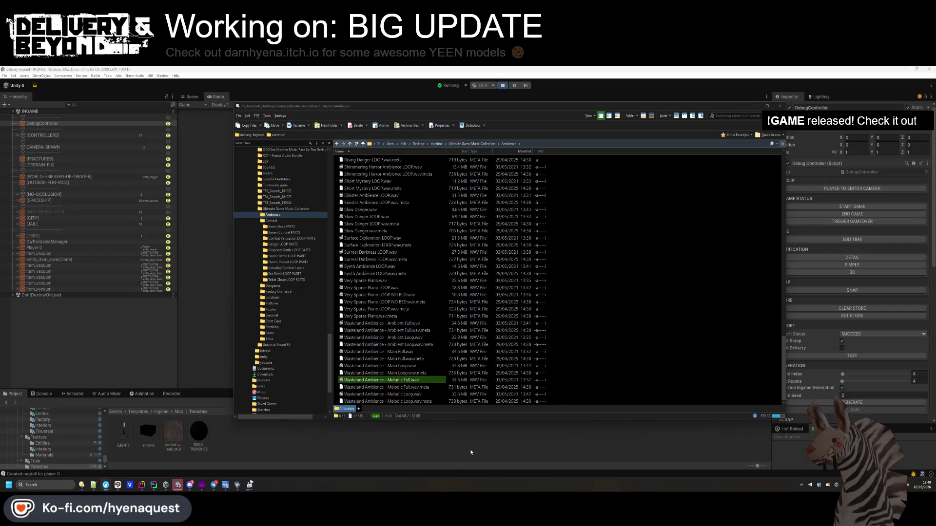
pyautogui.click(847, 404)
pyautogui.click(846, 404)
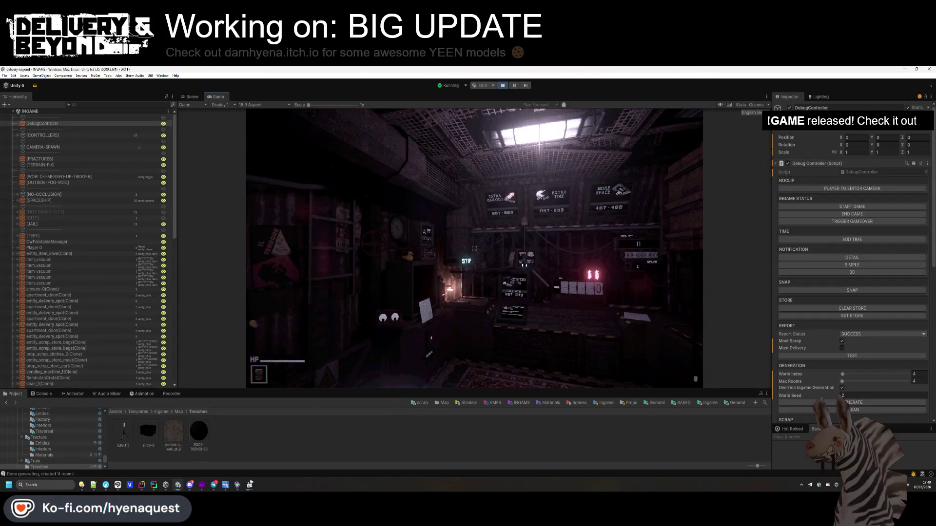
# Walk the player forward through the tunnels into the dark cave with the light post
pyautogui.press('w')
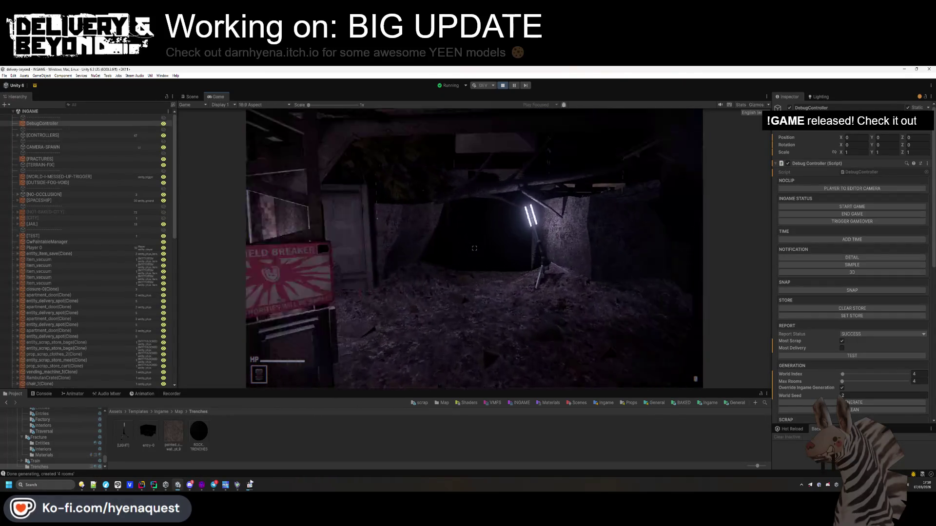
pyautogui.press('w')
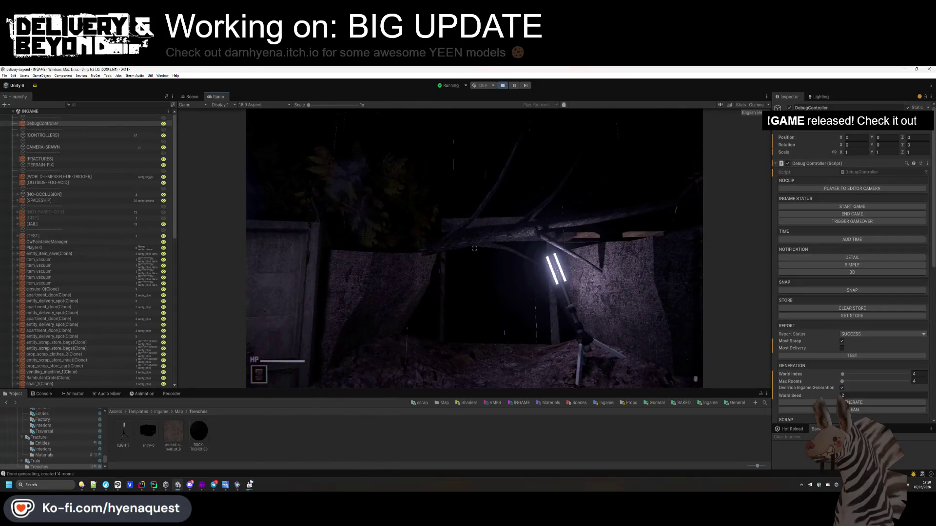
pyautogui.hotkey('ctrl', '1')
pyautogui.hotkey('alt', 'Tab')
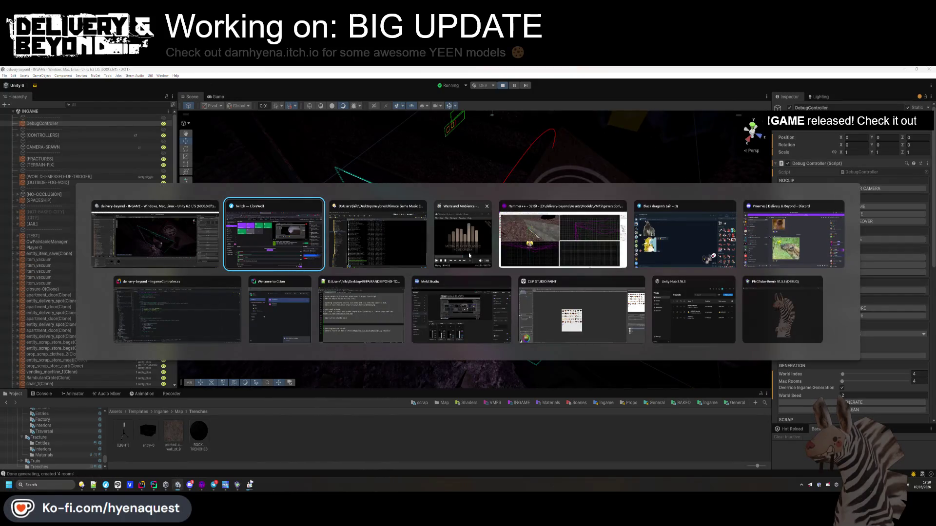
# Raise the Hammer++ trench displacement over the pale gap beside the concrete wall, then return to Unity
pyautogui.click(546, 238)
pyautogui.click(281, 233)
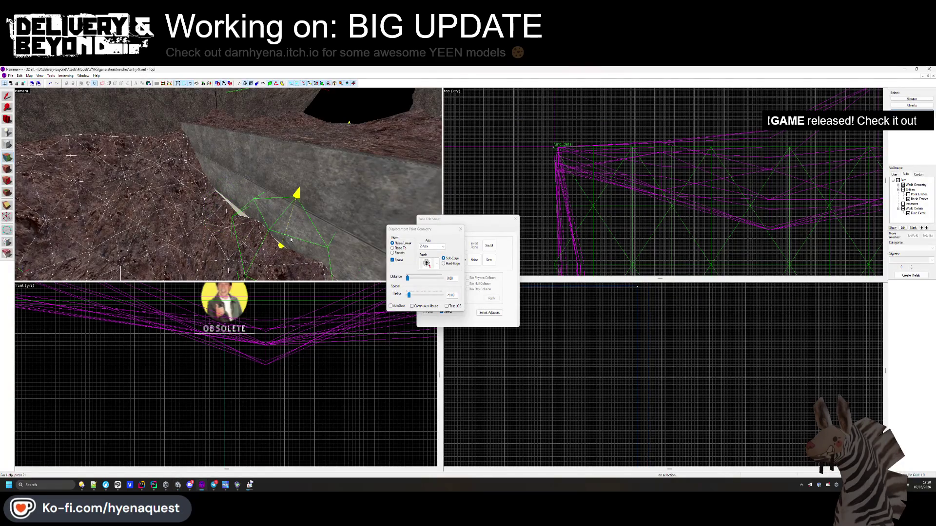
pyautogui.hotkey('shift', 's')
pyautogui.press('z')
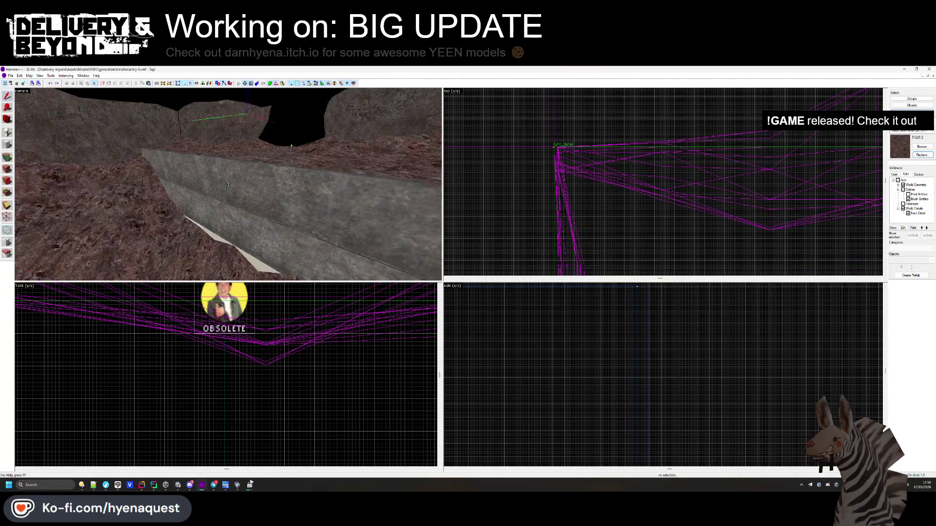
pyautogui.click(228, 184)
pyautogui.hotkey('ctrl', 'e')
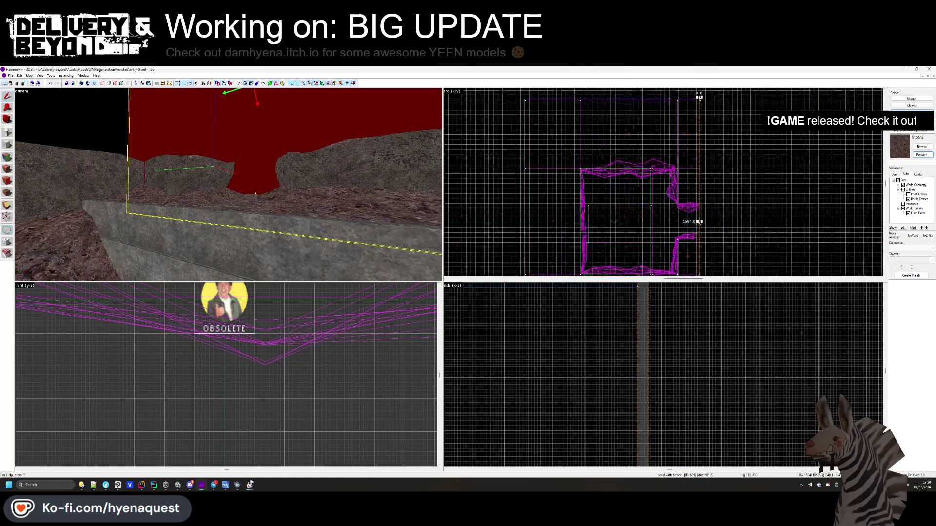
pyautogui.scroll(5, 699, 98)
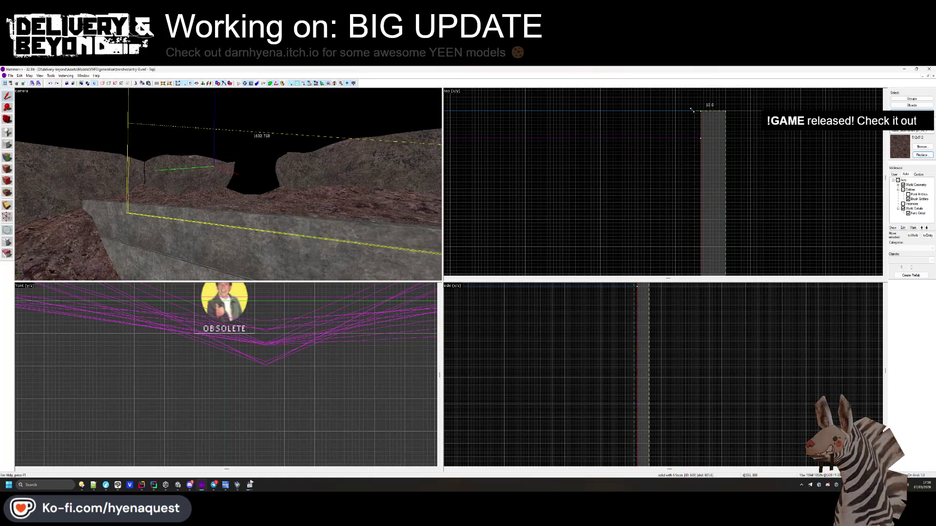
pyautogui.hotkey('alt', 'Tab')
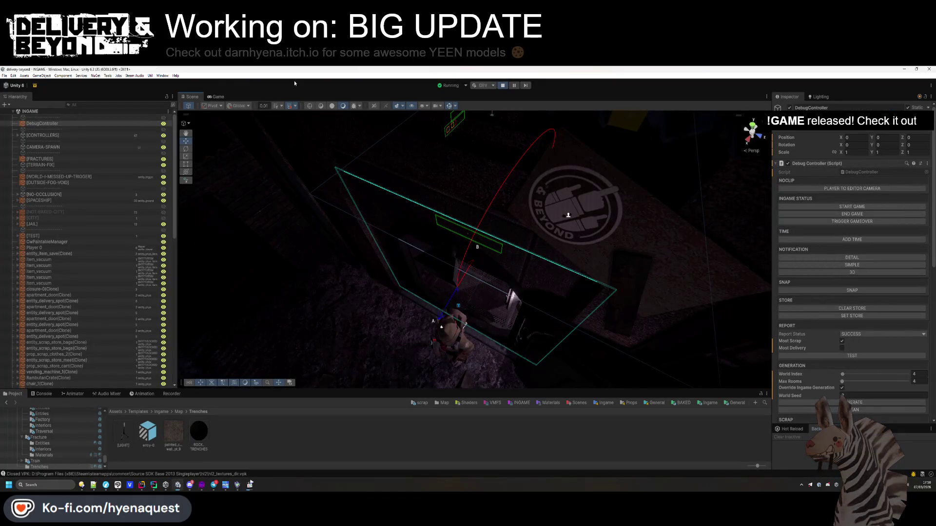
# Check the running game, then select the tripod lamp mesh in the Scene view
pyautogui.click(216, 97)
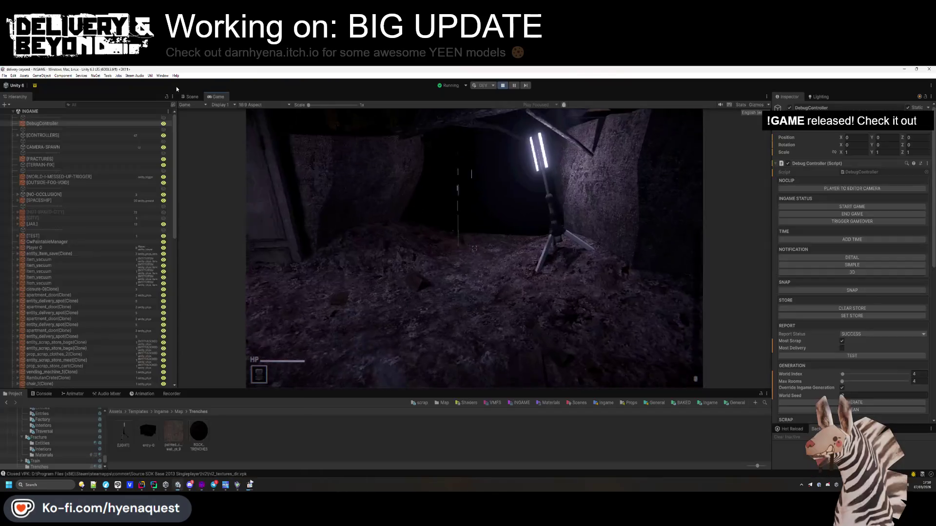
pyautogui.click(191, 97)
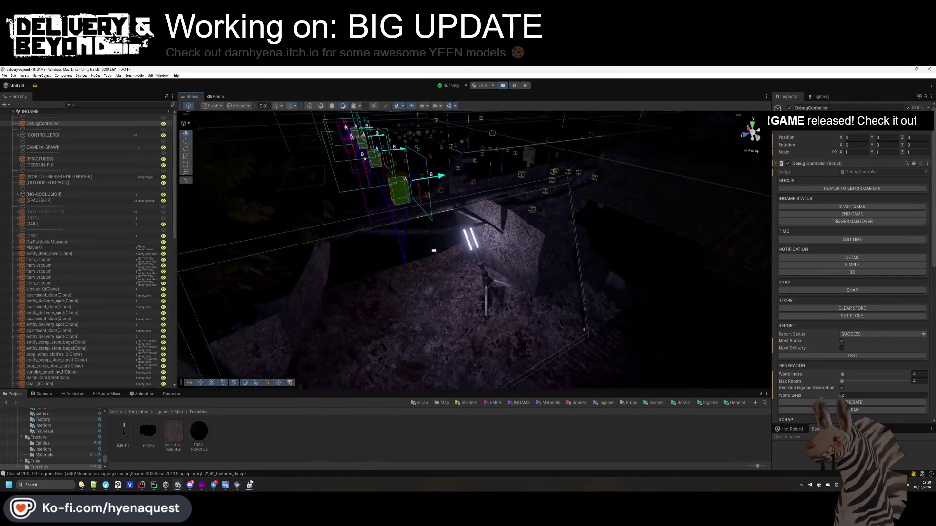
pyautogui.click(464, 210)
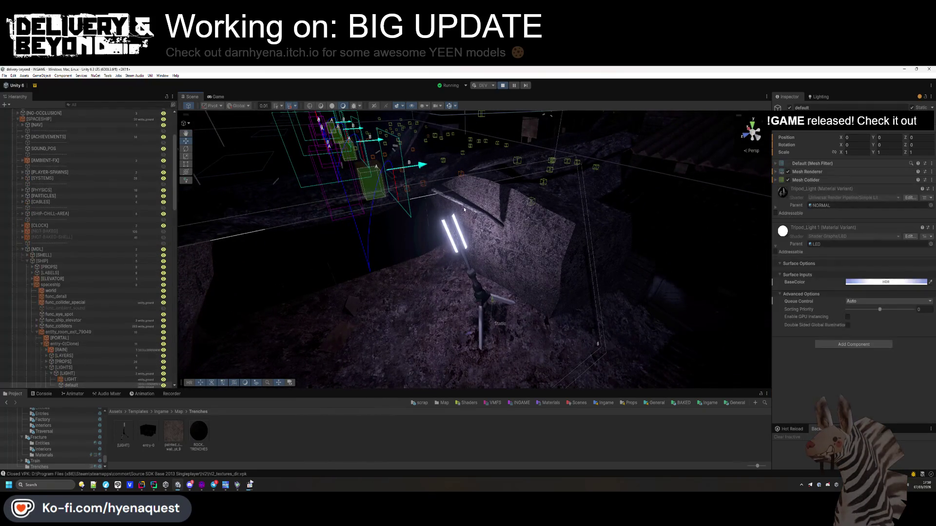
# Give both lamp lights range 5 and intensity 1.5, then preview them in the running game
pyautogui.scroll(-5, 74, 268)
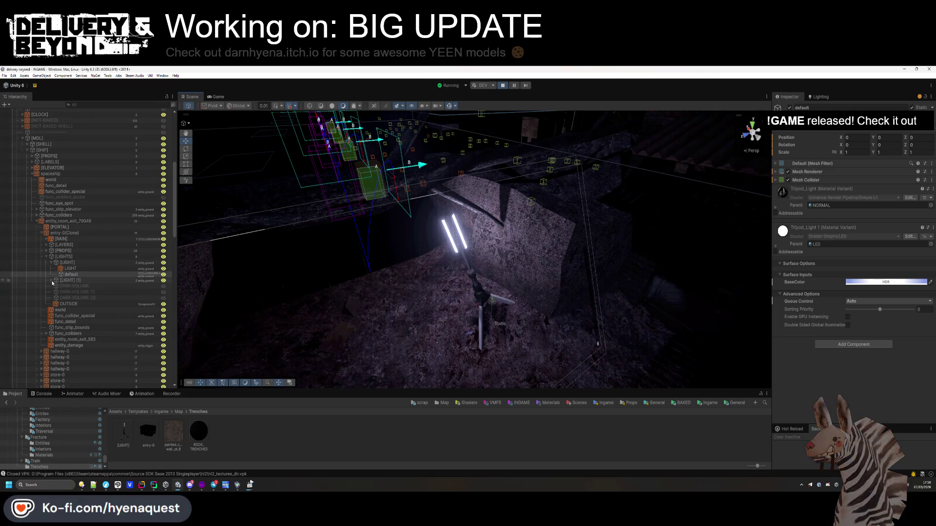
pyautogui.click(64, 288)
pyautogui.keyDown('ctrl'); pyautogui.click(68, 269); pyautogui.keyUp('ctrl')
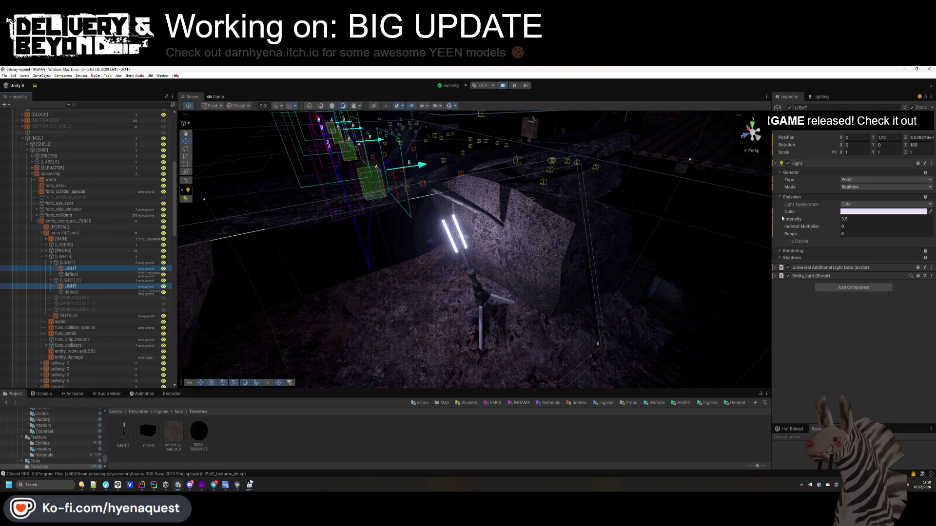
pyautogui.moveTo(813, 233)
pyautogui.mouseDown()
pyautogui.moveTo(790, 234)
pyautogui.moveTo(876, 235)
pyautogui.moveTo(829, 220)
pyautogui.mouseUp()
pyautogui.write('5')
pyautogui.write('2')
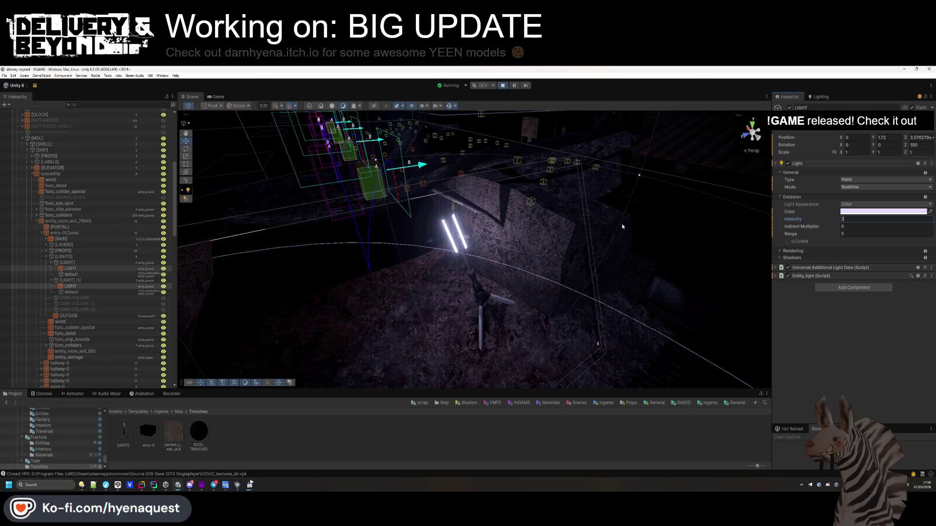
pyautogui.write('1.5')
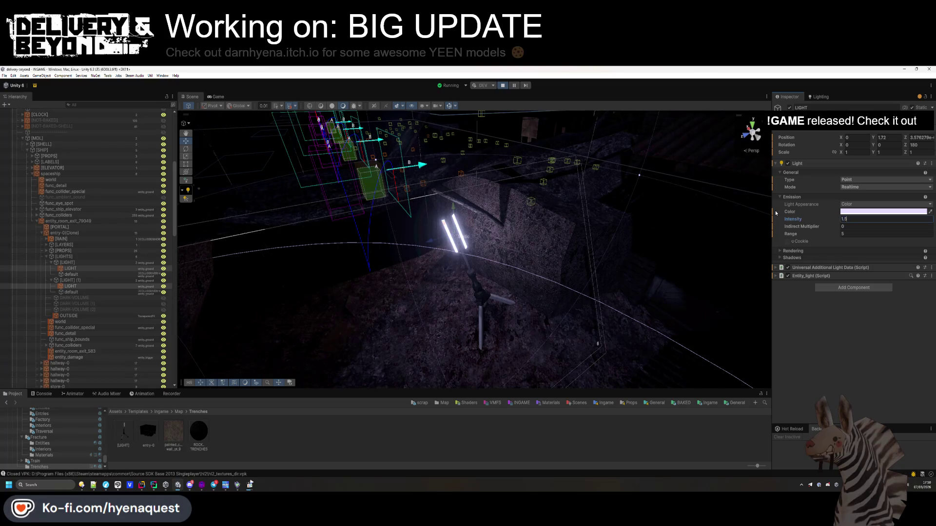
pyautogui.click(218, 97)
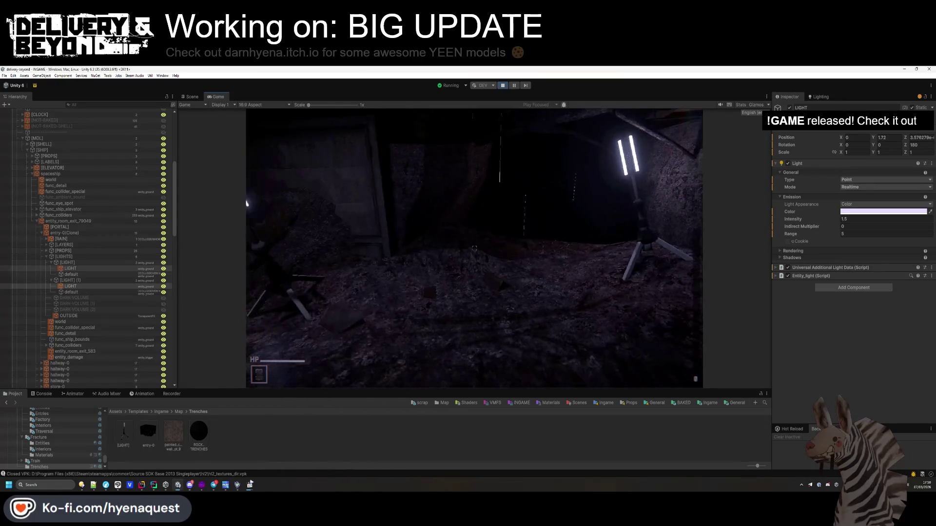
# Deactivate the [LIGHT] lamp group, leaving only [LIGHT] (1) active
pyautogui.press('super')
pyautogui.click(92, 295)
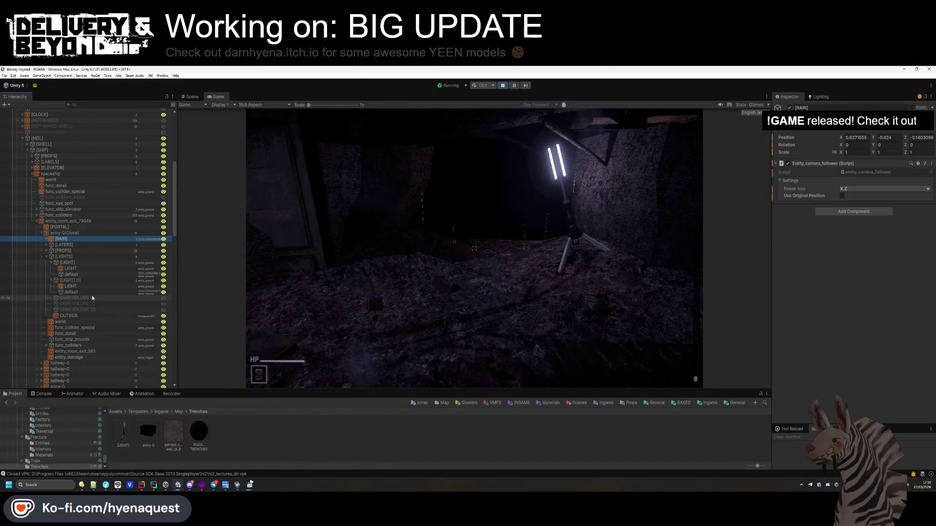
pyautogui.click(89, 279)
pyautogui.click(89, 263)
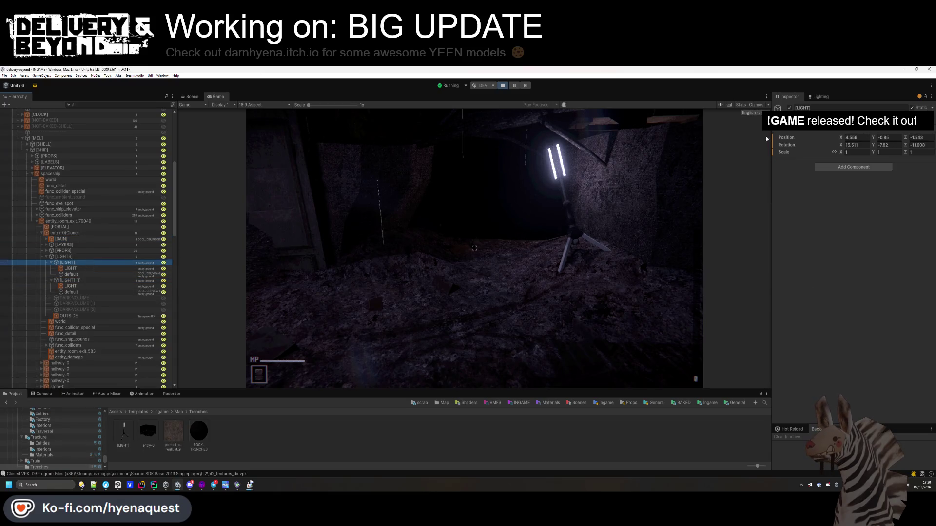
pyautogui.click(790, 107)
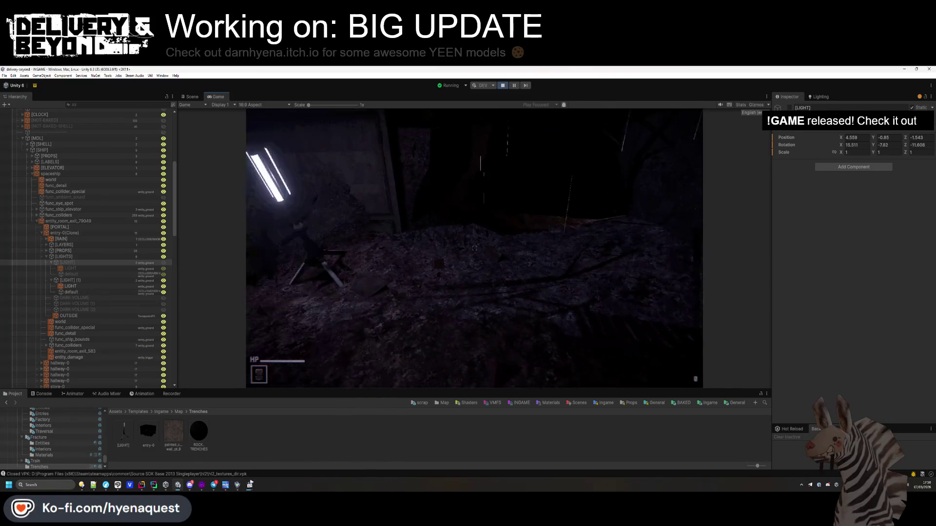
# Check the running game to see the trench cave now mostly dark
pyautogui.hotkey('alt', 'Tab')
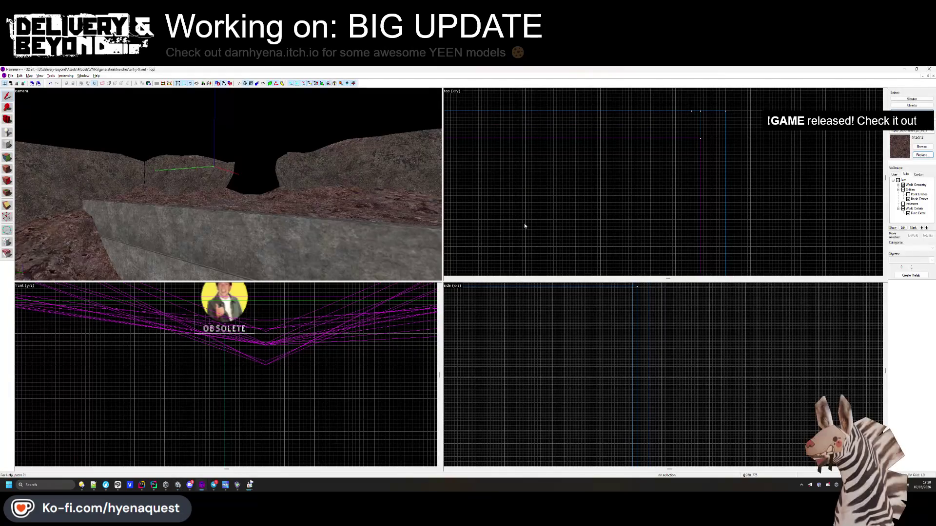
pyautogui.hotkey('alt', 'Tab')
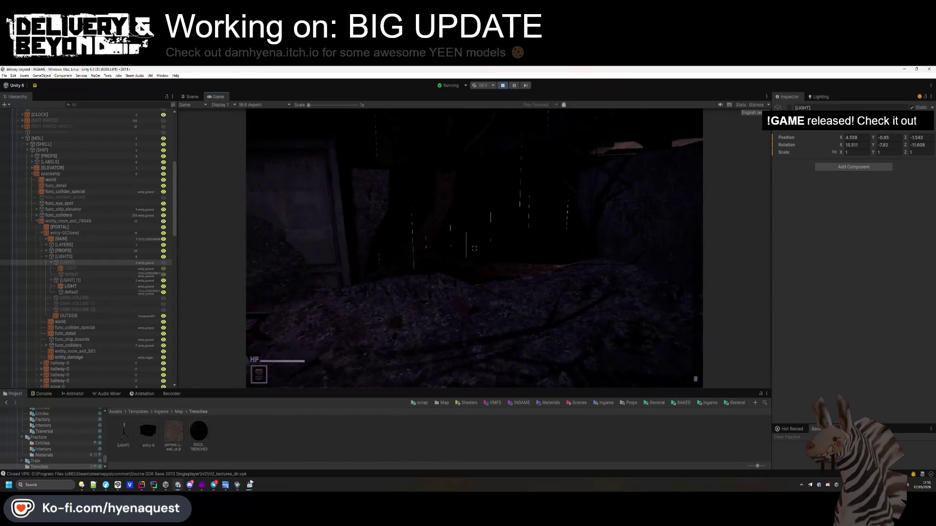
pyautogui.press('super')
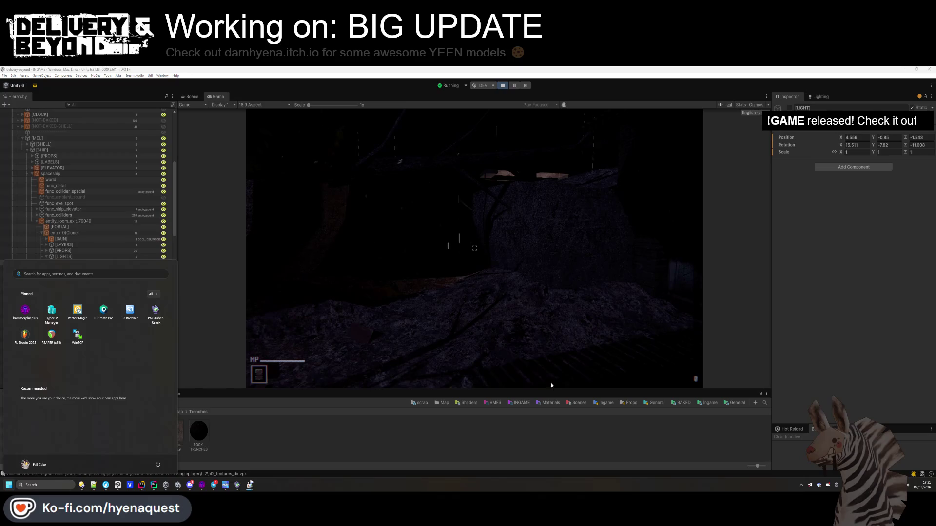
pyautogui.click(222, 154)
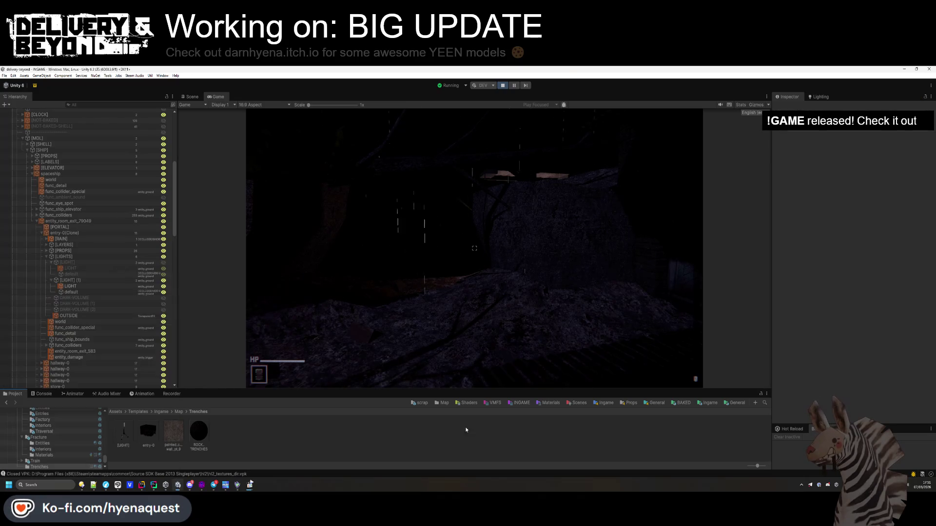
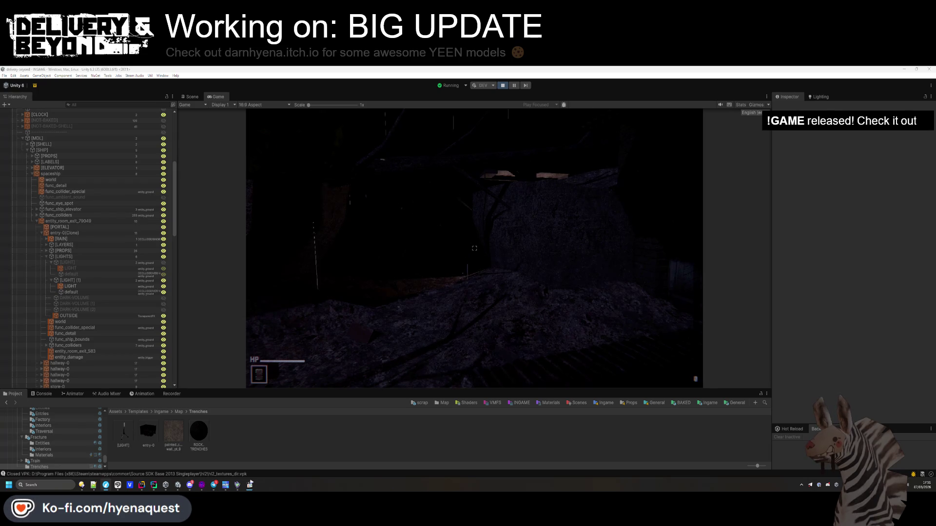
# Stop Play mode and open the entry-0 prefab from the Trenches folder
pyautogui.hotkey('ctrl', 'p')
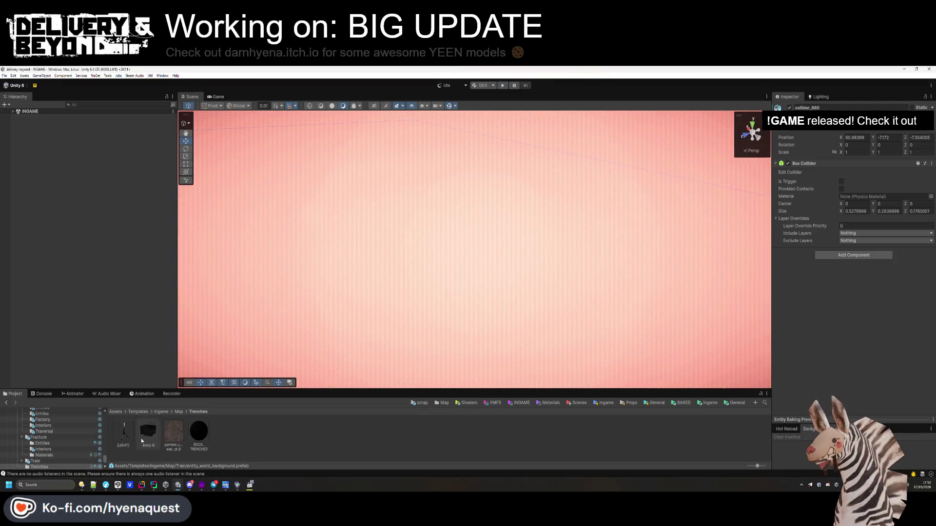
pyautogui.doubleClick(145, 437)
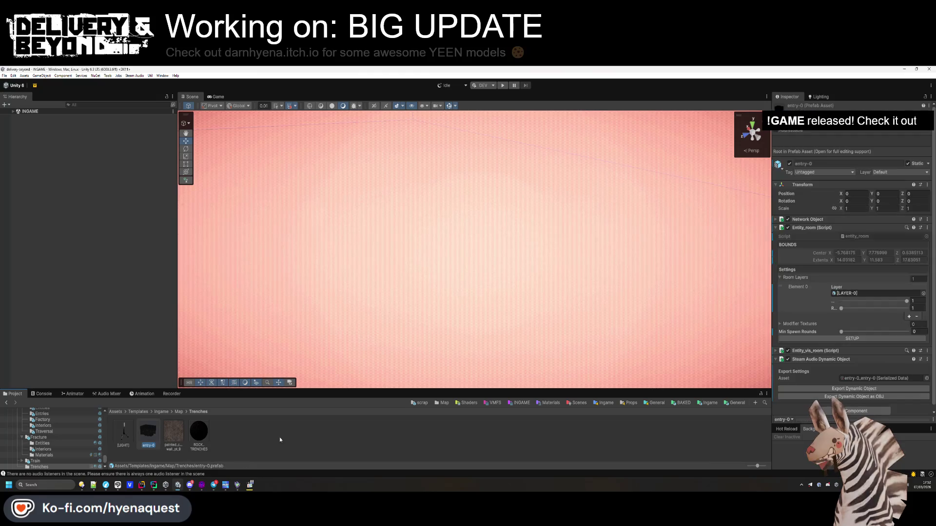
# Delete the upper [LIGHT] stand from the entry-0 prefab
pyautogui.moveTo(523, 348)
pyautogui.mouseDown()
pyautogui.moveTo(501, 274)
pyautogui.moveTo(313, 292)
pyautogui.moveTo(322, 303)
pyautogui.moveTo(304, 294)
pyautogui.moveTo(524, 230)
pyautogui.mouseUp()
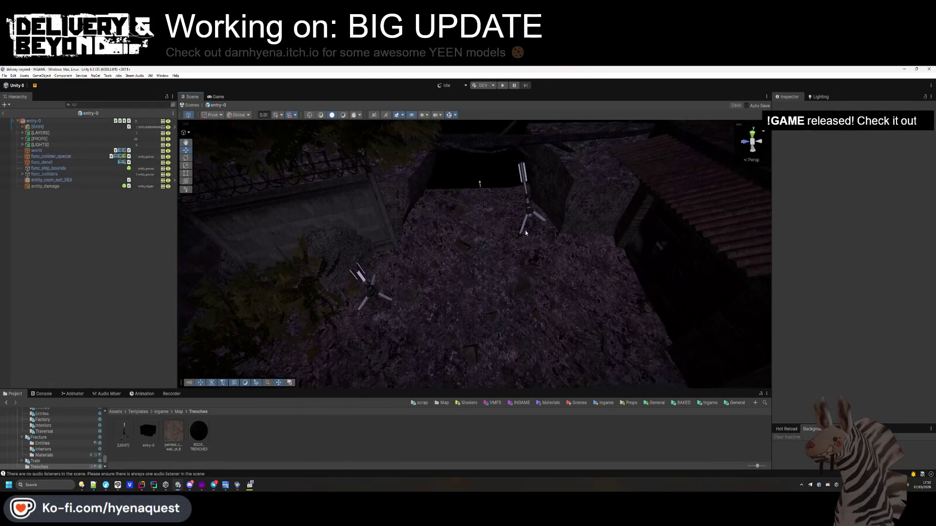
pyautogui.click(530, 211)
pyautogui.press('Delete')
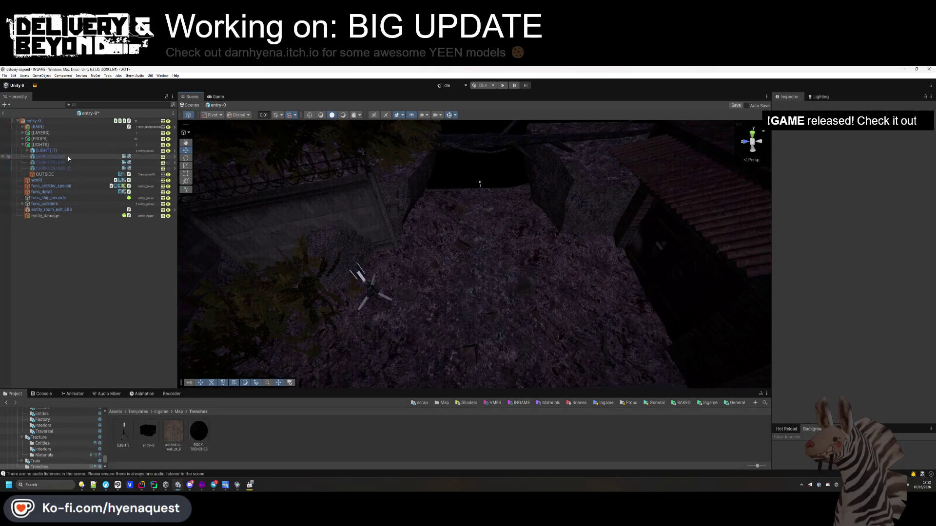
# Delete the three DARK-VOLUME objects under [LIGHTS] and save the prefab
pyautogui.moveTo(348, 261); pyautogui.dragTo(376, 230)
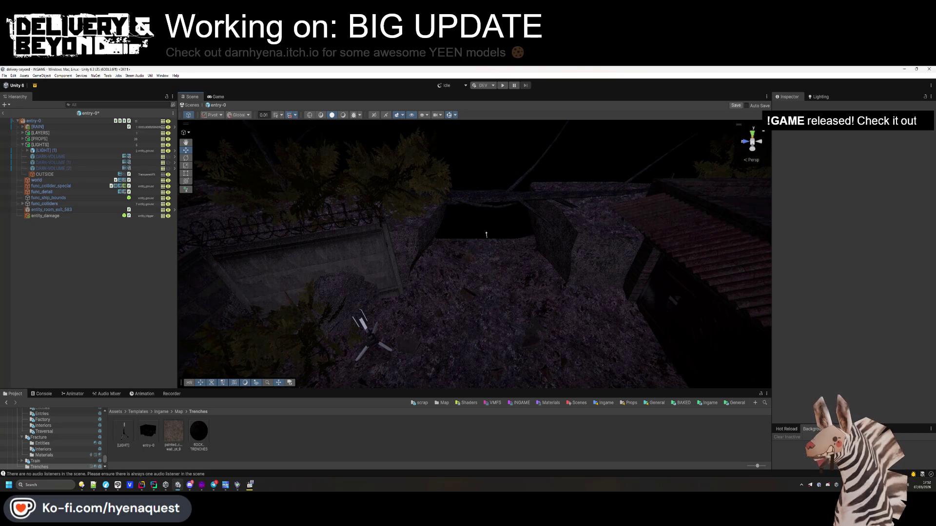
pyautogui.click(69, 157)
pyautogui.keyDown('shift'); pyautogui.click(69, 168); pyautogui.keyUp('shift')
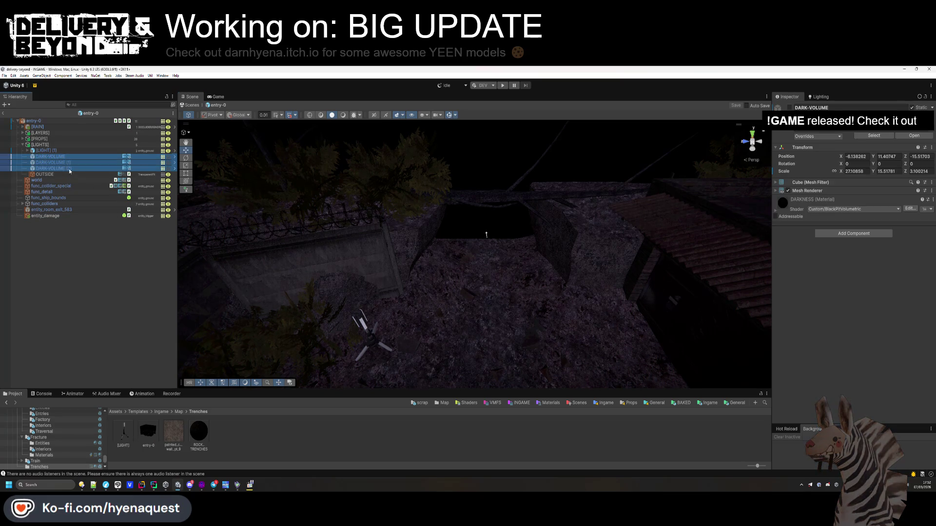
pyautogui.press('Delete')
pyautogui.hotkey('ctrl', 's')
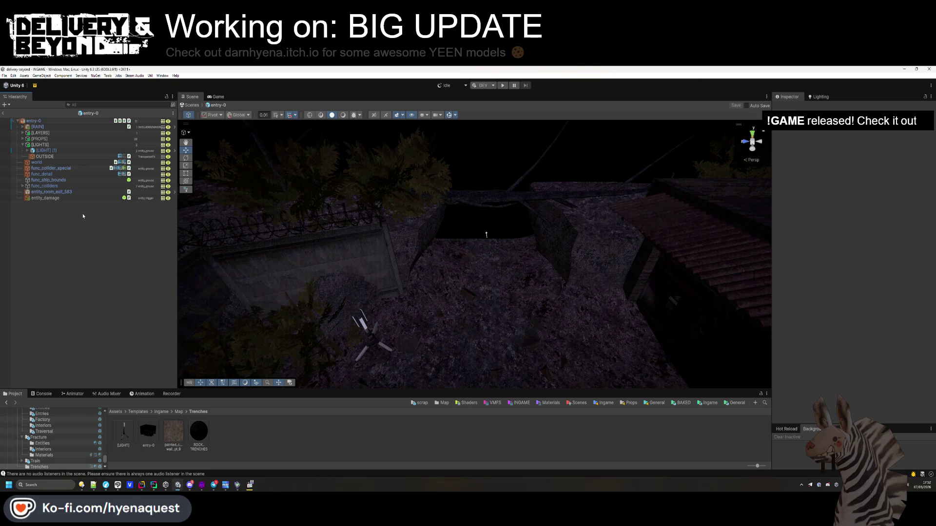
pyautogui.click(41, 145)
pyautogui.click(138, 308)
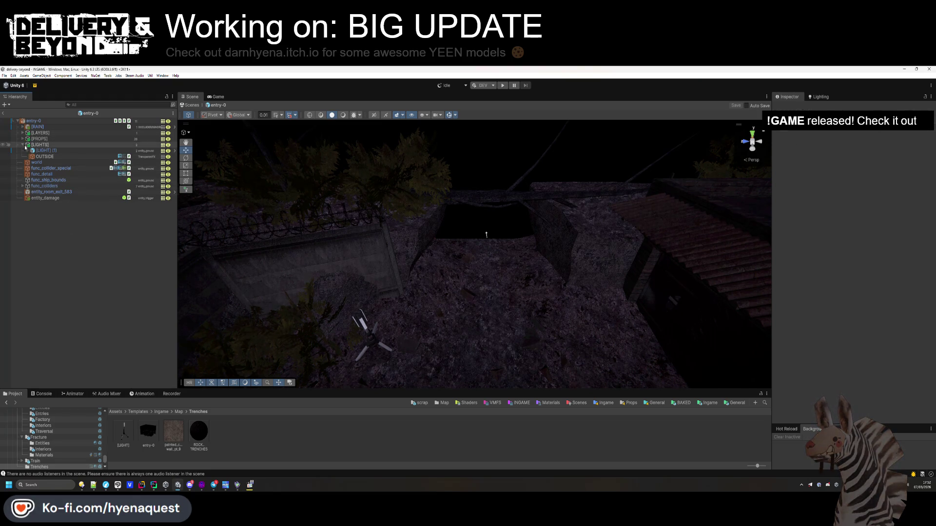
# Browse to Map/Train and take [SHAKE-FX] from the entity_world_background prefab
pyautogui.click(709, 403)
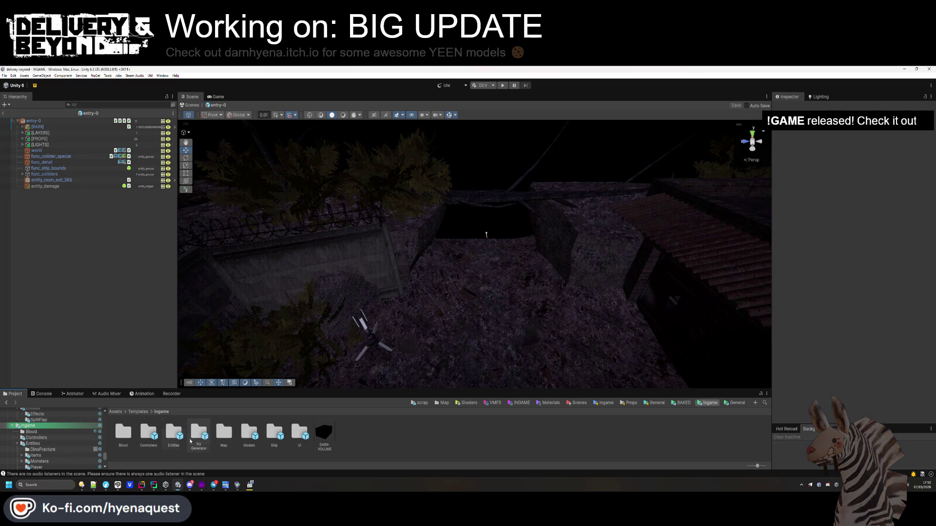
pyautogui.doubleClick(224, 434)
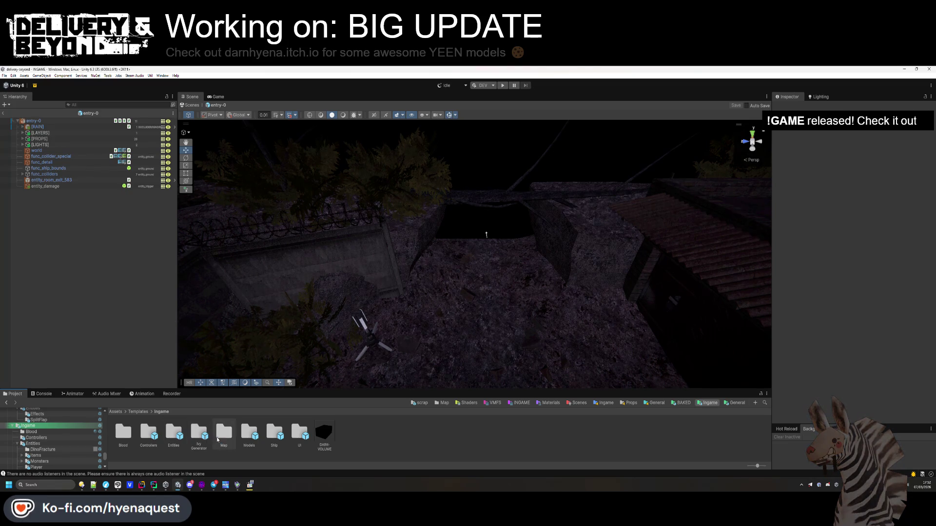
pyautogui.doubleClick(174, 433)
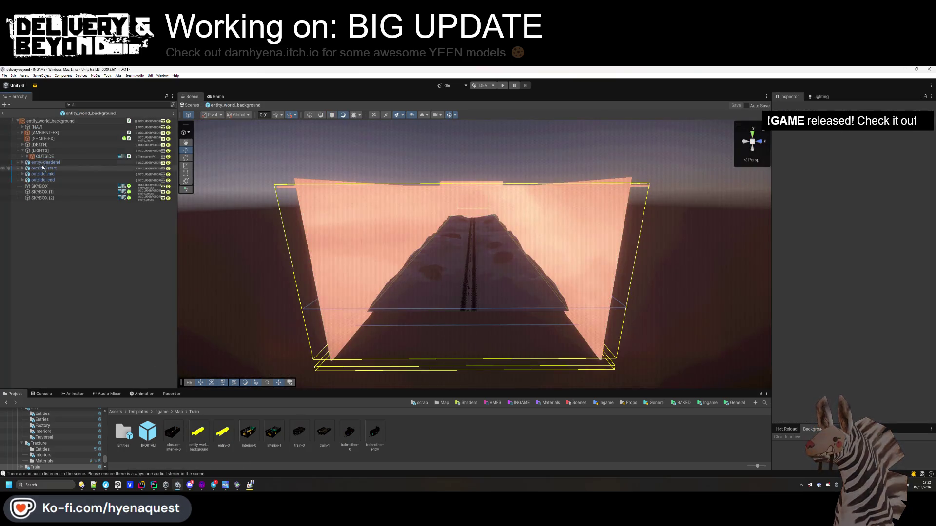
pyautogui.click(122, 282)
pyautogui.click(179, 412)
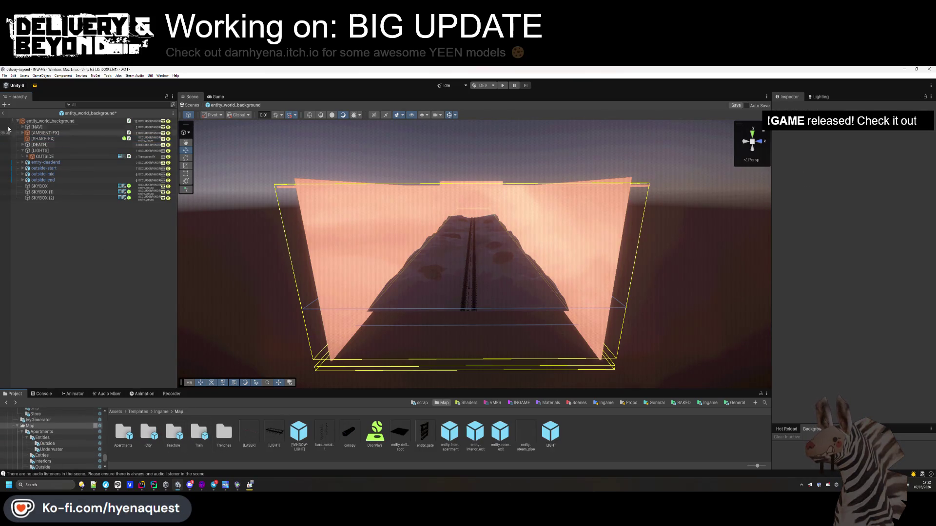
# Exit the background prefab, answer the unsaved-changes prompt, and reopen Trenches entry-0
pyautogui.click(3, 113)
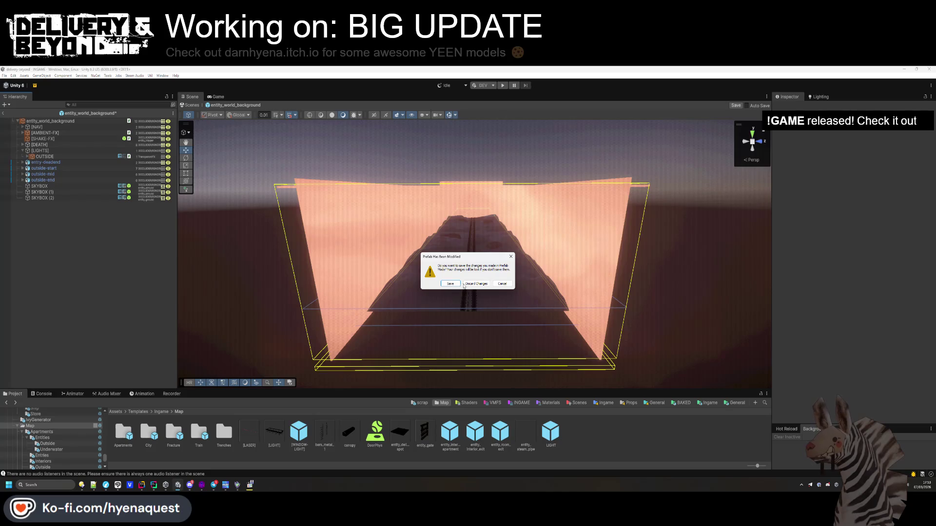
pyautogui.press('Return')
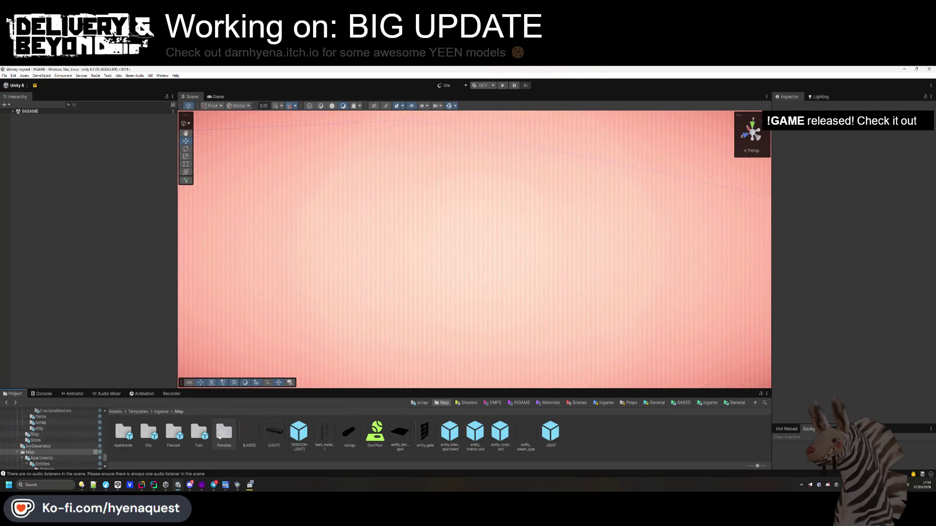
pyautogui.doubleClick(224, 432)
pyautogui.doubleClick(148, 430)
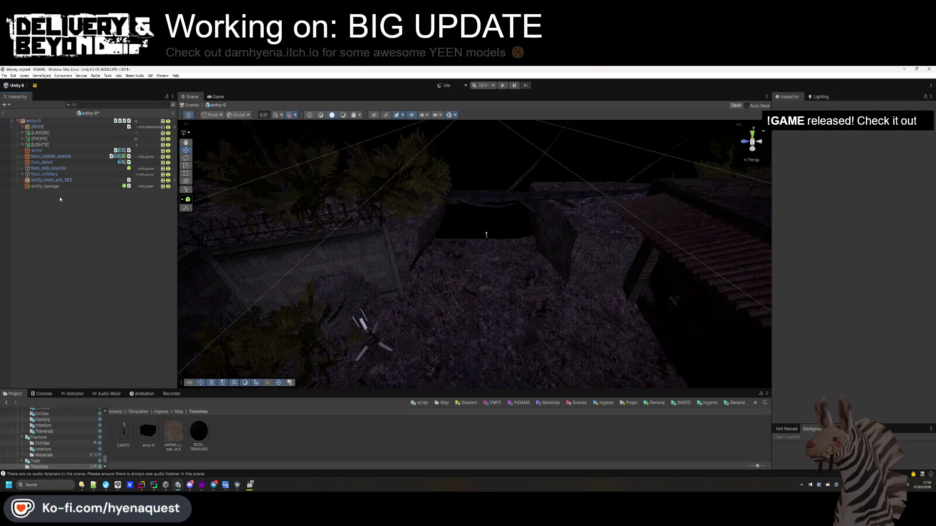
# Paste [SHAKE-FX] into entry-0 and set its Shake Sound array size to 0
pyautogui.click(46, 127)
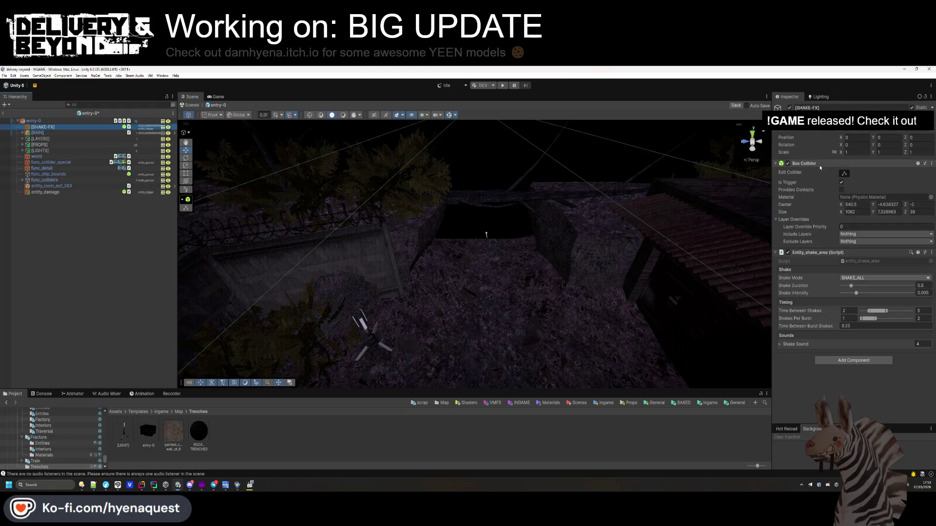
pyautogui.click(803, 163)
pyautogui.click(795, 263)
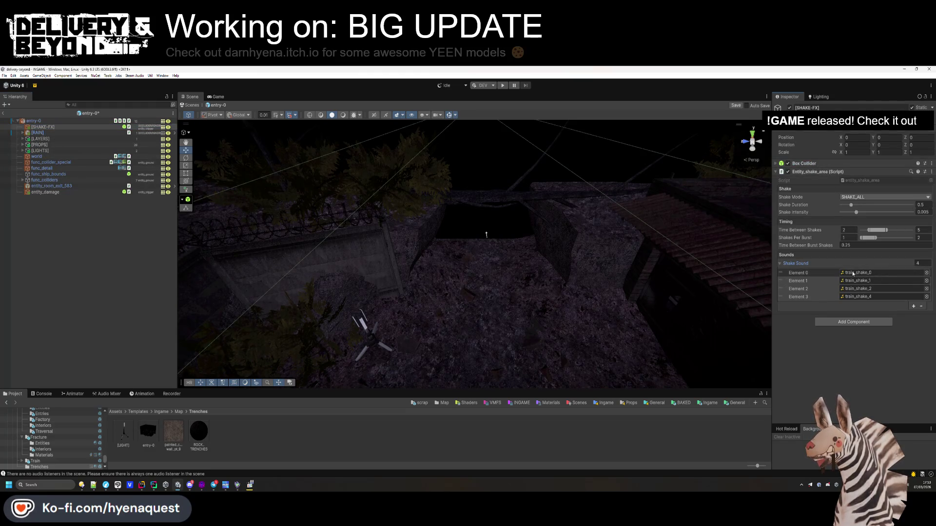
pyautogui.click(918, 263)
pyautogui.write('0')
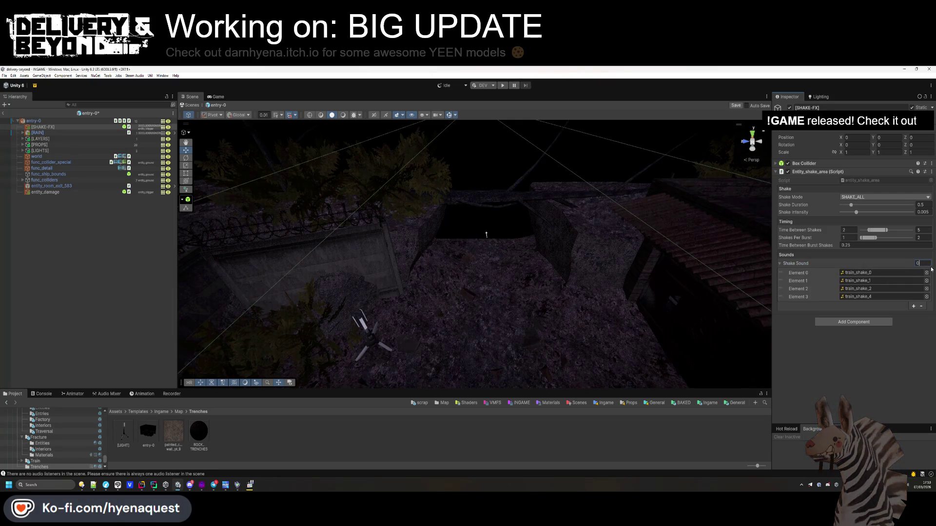
pyautogui.press('Return')
pyautogui.moveTo(676, 241)
pyautogui.mouseDown()
pyautogui.moveTo(612, 236)
pyautogui.moveTo(634, 249)
pyautogui.moveTo(606, 259)
pyautogui.moveTo(668, 265)
pyautogui.mouseUp()
pyautogui.scroll(-3, 668, 266)
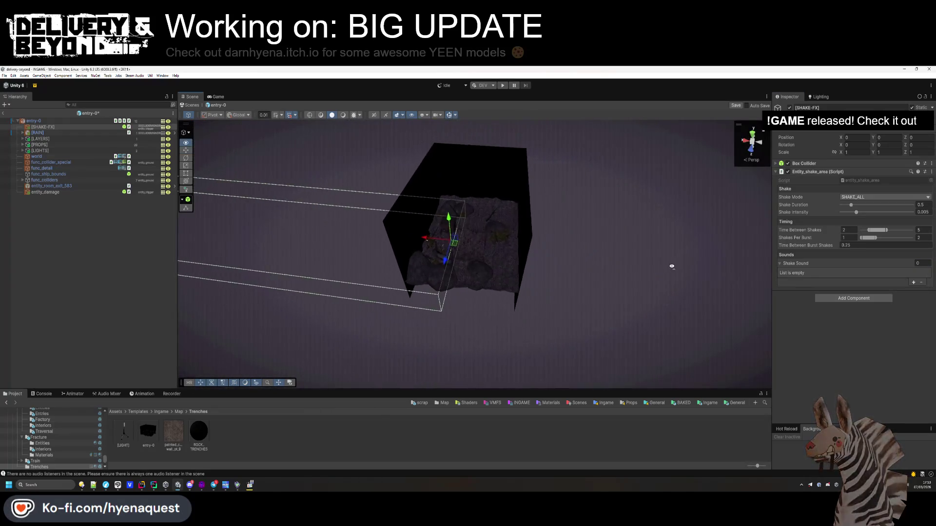
# Set the Box Collider Center to 0, 0, 0 and Size to 1000, 1000, 1000
pyautogui.click(843, 164)
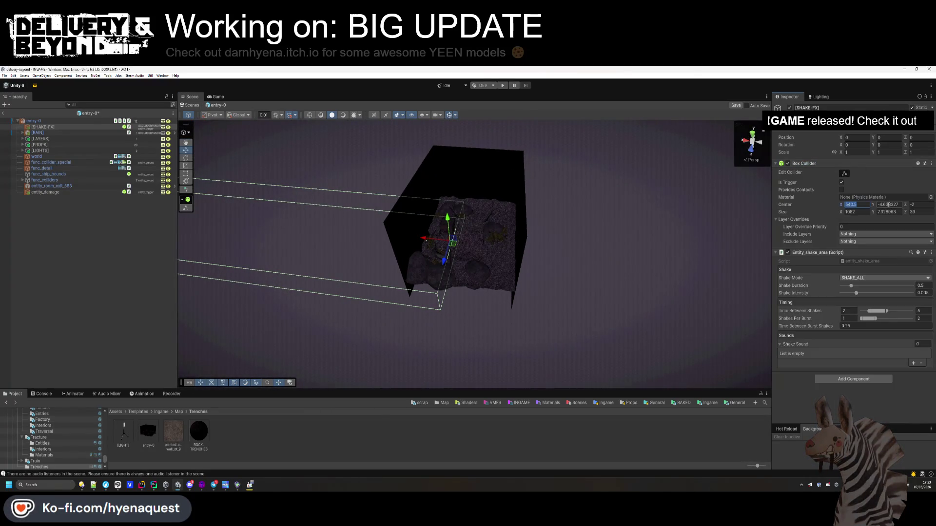
pyautogui.write('0')
pyautogui.press('Tab')
pyautogui.write('0')
pyautogui.press('Tab')
pyautogui.write('0')
pyautogui.write('1000')
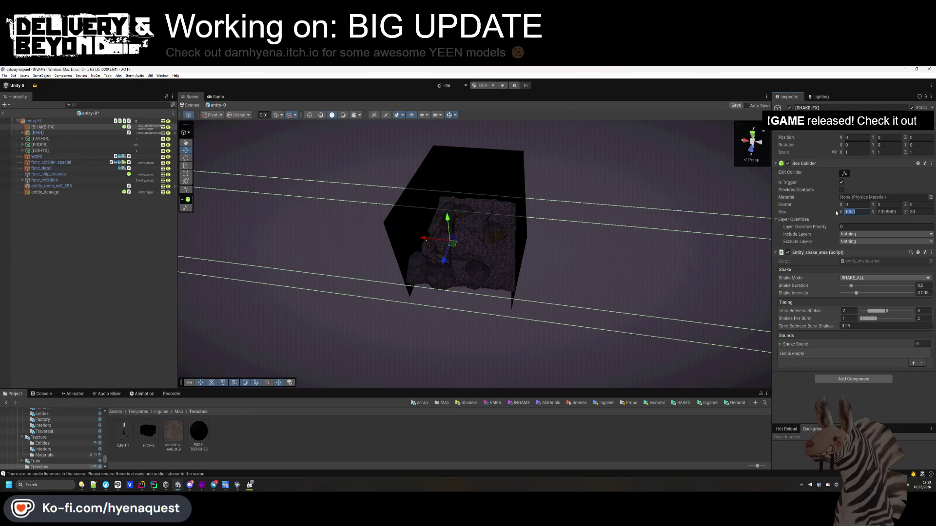
pyautogui.write('1000')
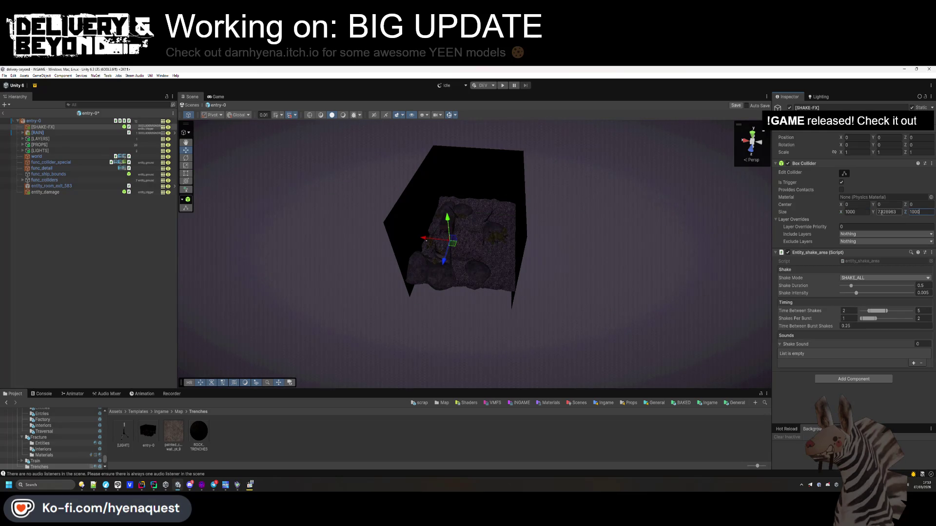
pyautogui.press('Escape')
pyautogui.click(893, 212)
pyautogui.moveTo(514, 213); pyautogui.dragTo(439, 204)
pyautogui.doubleClick(914, 212)
pyautogui.write('1000')
pyautogui.press('Return')
pyautogui.moveTo(512, 209)
pyautogui.mouseDown()
pyautogui.moveTo(467, 195)
pyautogui.moveTo(494, 188)
pyautogui.moveTo(522, 230)
pyautogui.moveTo(578, 223)
pyautogui.mouseUp()
pyautogui.scroll(5, 577, 223)
pyautogui.press('Tab')
pyautogui.write('1.5')
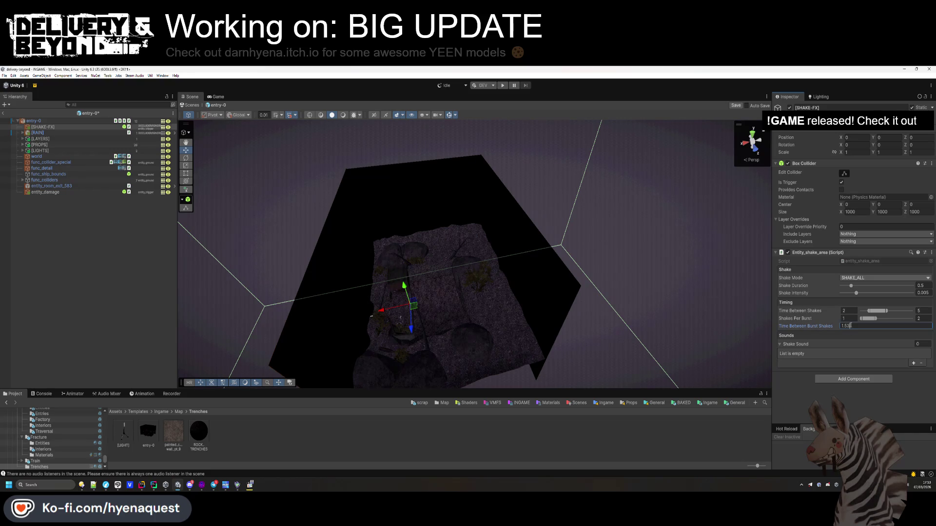
# Set Time Between Burst Shakes to 2 and add one empty Shake Sound slot
pyautogui.doubleClick(848, 326)
pyautogui.write('2')
pyautogui.moveTo(875, 318); pyautogui.dragTo(871, 318)
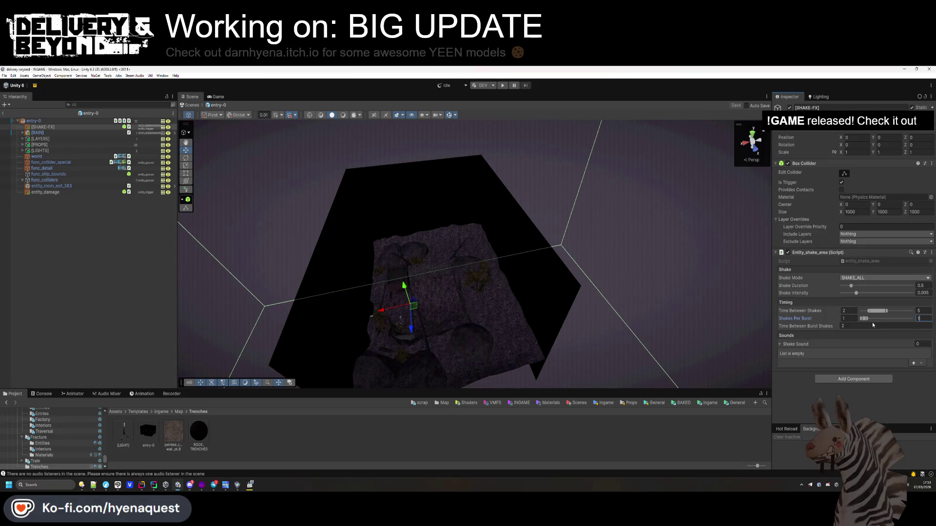
pyautogui.click(913, 363)
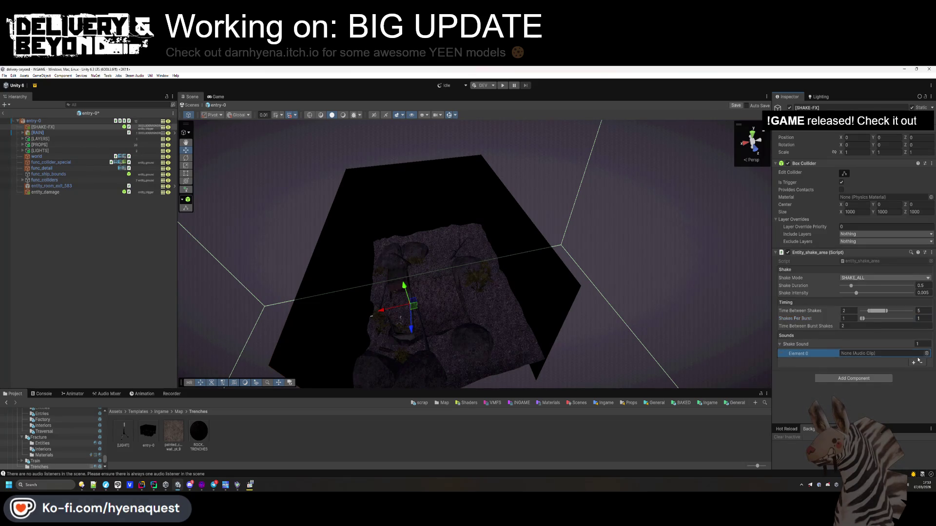
# Assign shake_0 as the first Shake Sound clip and preview it
pyautogui.click(930, 354)
pyautogui.write('shake')
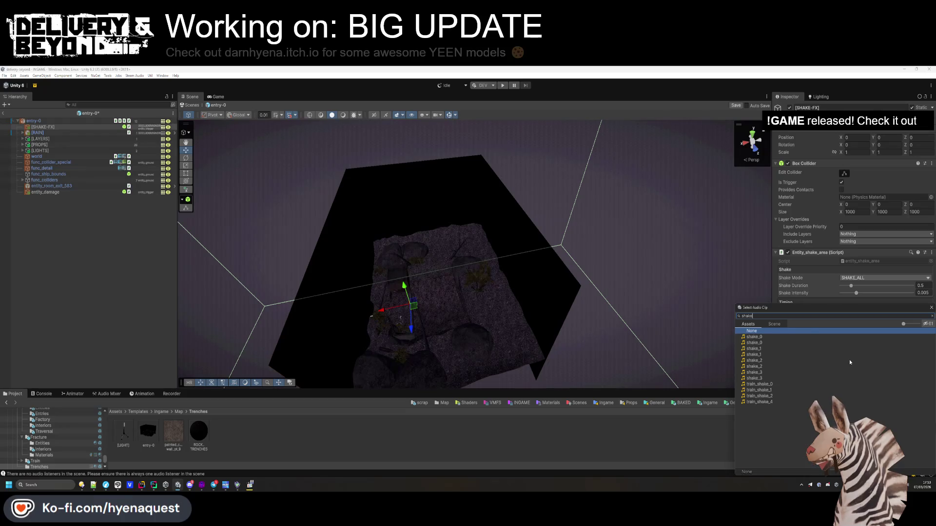
pyautogui.doubleClick(778, 341)
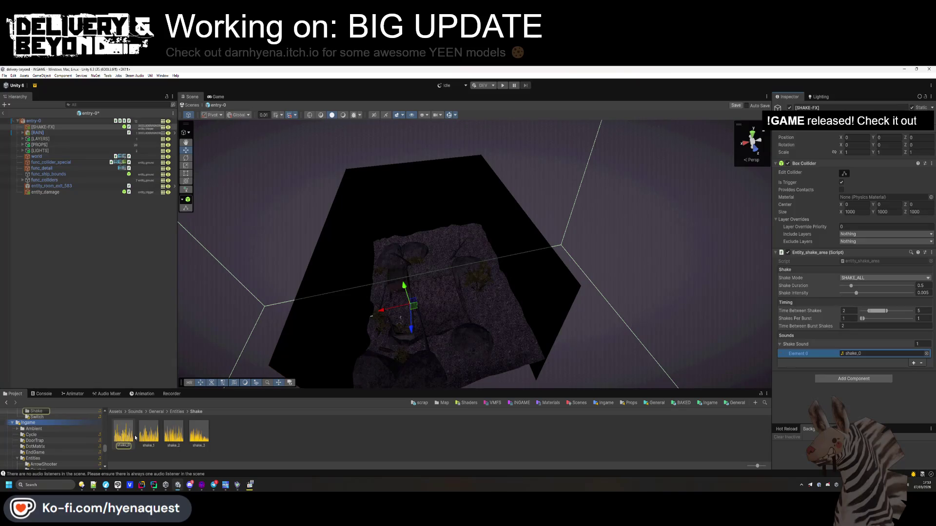
pyautogui.doubleClick(135, 434)
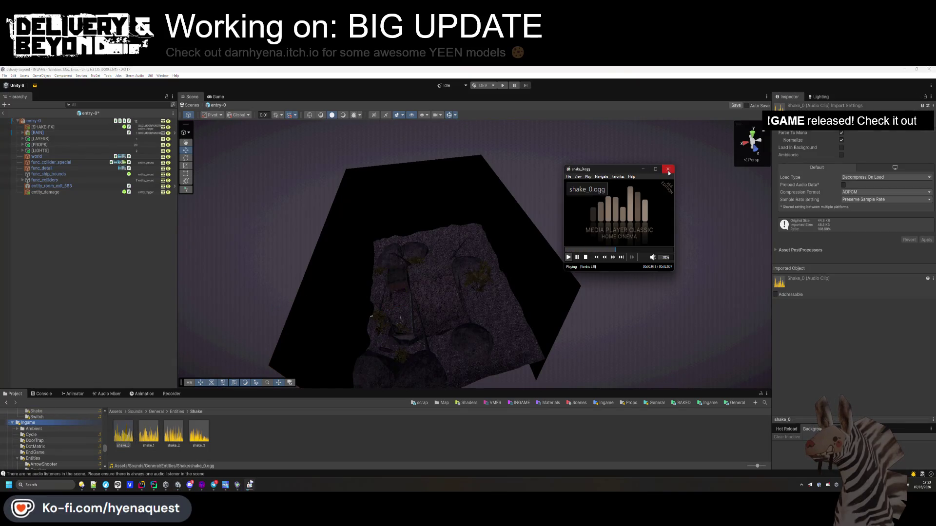
pyautogui.click(668, 168)
# Drag shake_0 through shake_3 from the Project window into the Shake Sound list
pyautogui.click(44, 127)
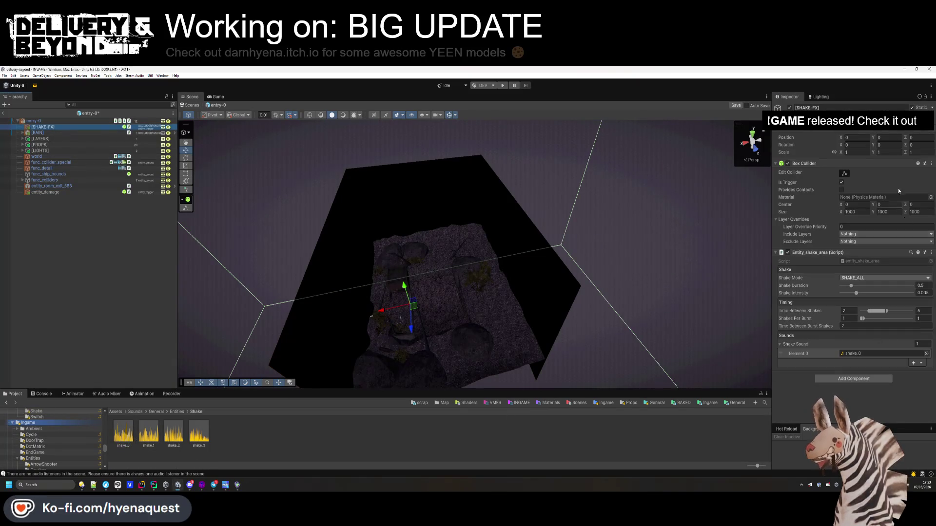
pyautogui.click(131, 437)
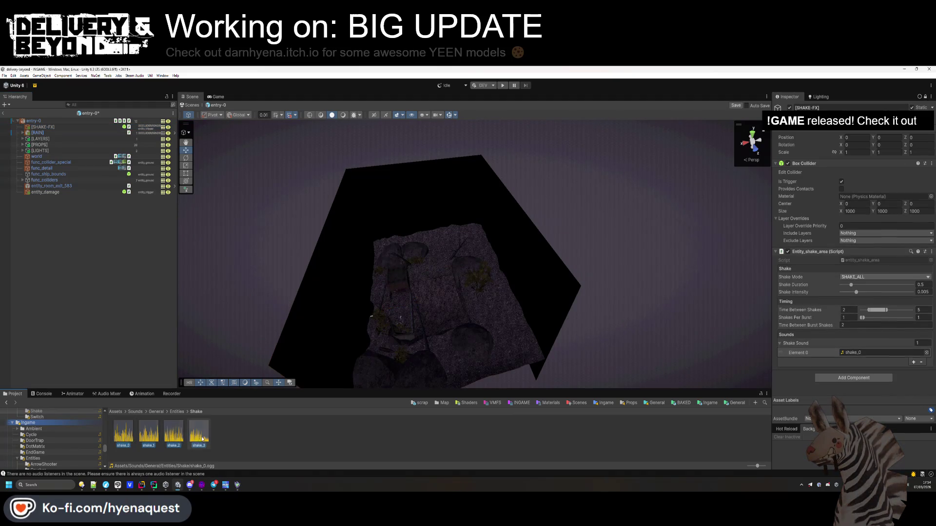
pyautogui.moveTo(131, 437)
pyautogui.mouseDown()
pyautogui.moveTo(828, 325)
pyautogui.moveTo(799, 337)
pyautogui.moveTo(804, 343)
pyautogui.mouseUp()
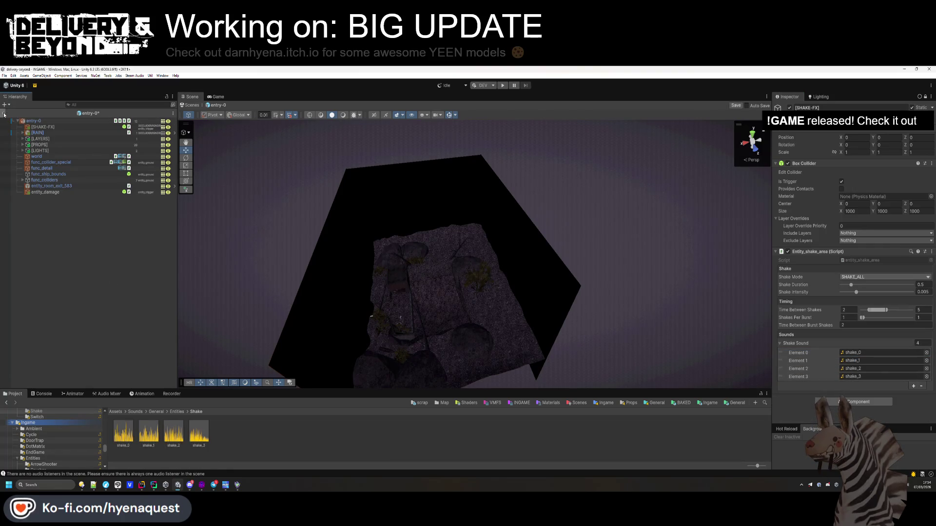
pyautogui.click(59, 133)
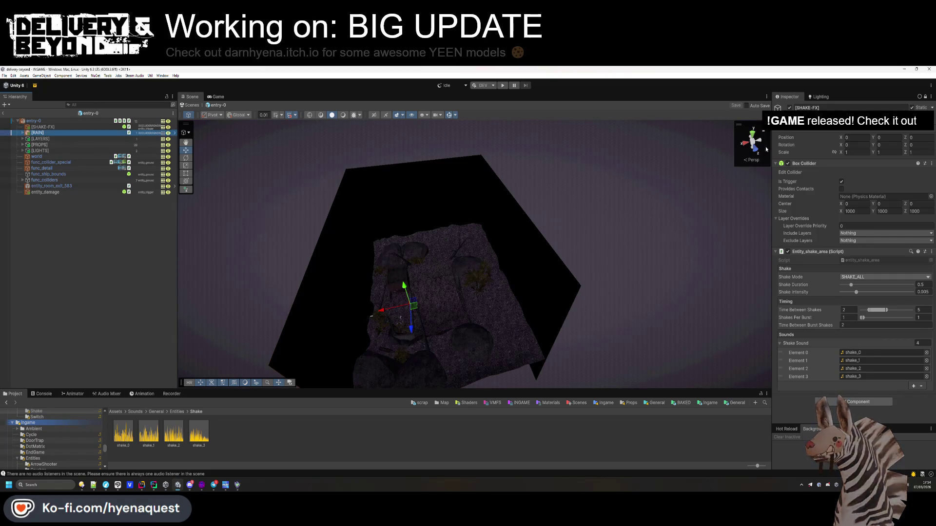
# Unlock the Inspector, expand [RAIN], and inspect its Rain particle system
pyautogui.click(926, 97)
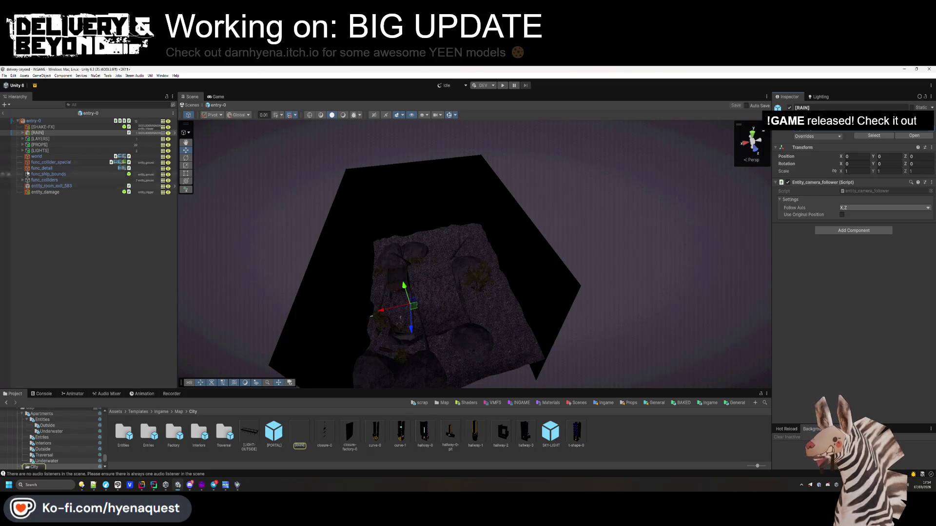
pyautogui.click(22, 133)
pyautogui.click(23, 138)
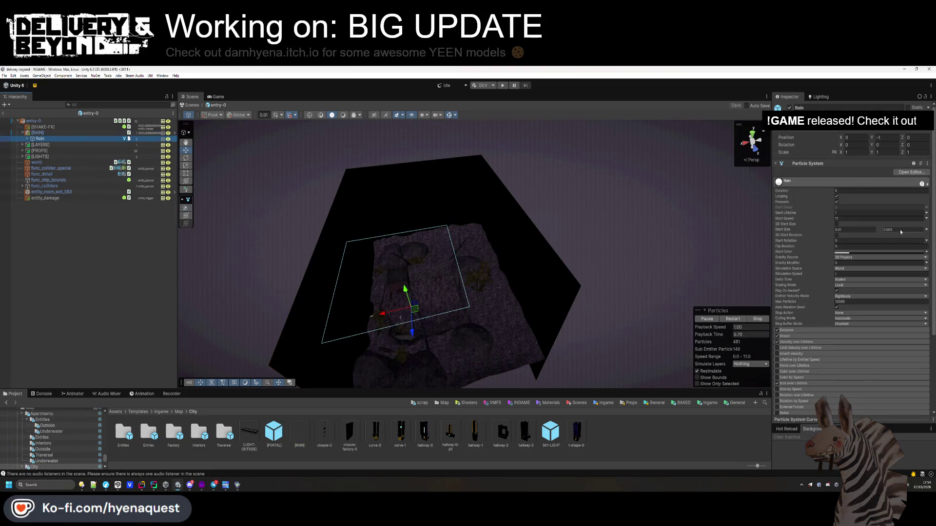
pyautogui.scroll(-2, 846, 234)
pyautogui.scroll(1, 845, 234)
pyautogui.click(35, 86)
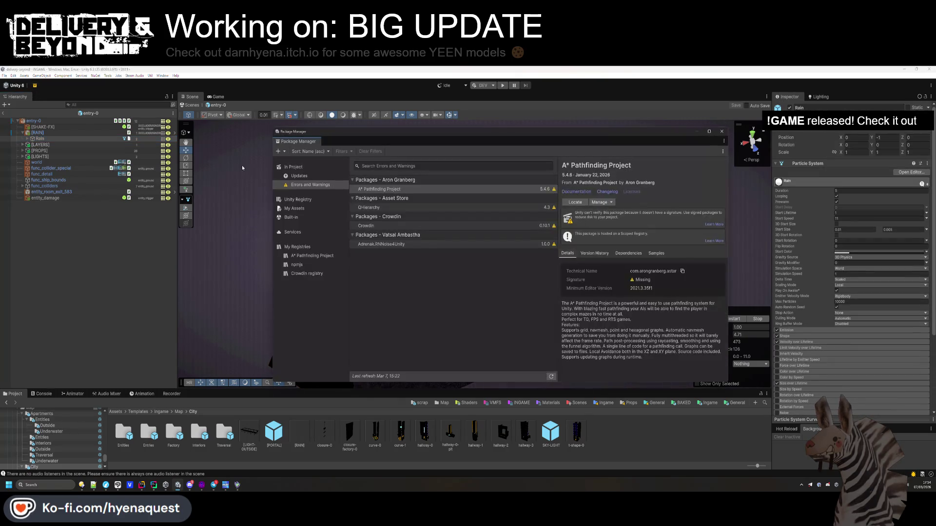
# Browse the Package Manager's In Project, Updates and Unity Registry lists, then My Assets
pyautogui.click(292, 167)
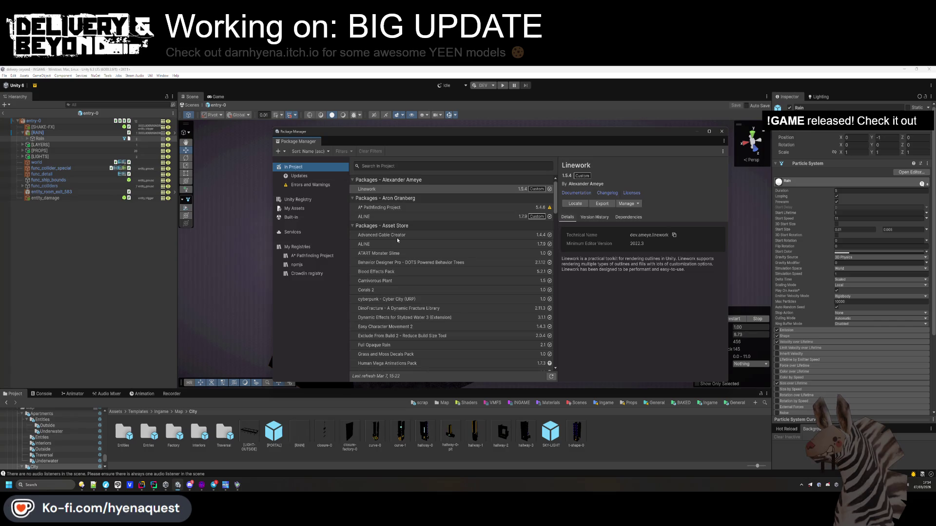
pyautogui.scroll(-3, 402, 245)
pyautogui.scroll(-1, 420, 265)
pyautogui.scroll(-5, 421, 273)
pyautogui.scroll(-3, 420, 261)
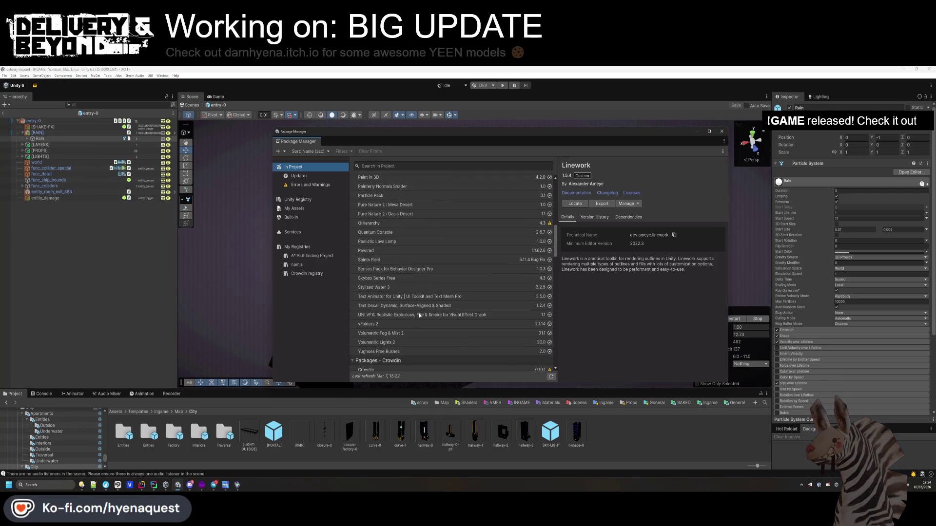
pyautogui.scroll(-5, 374, 295)
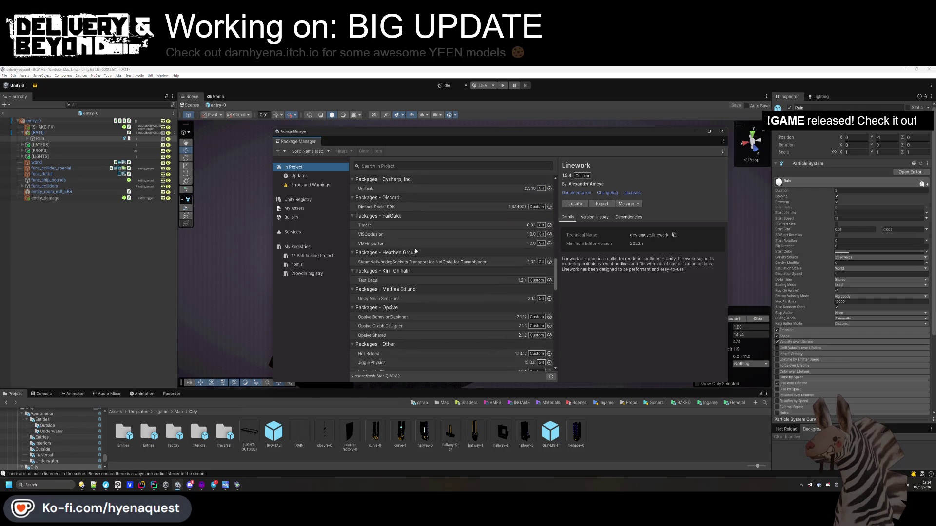
pyautogui.click(299, 176)
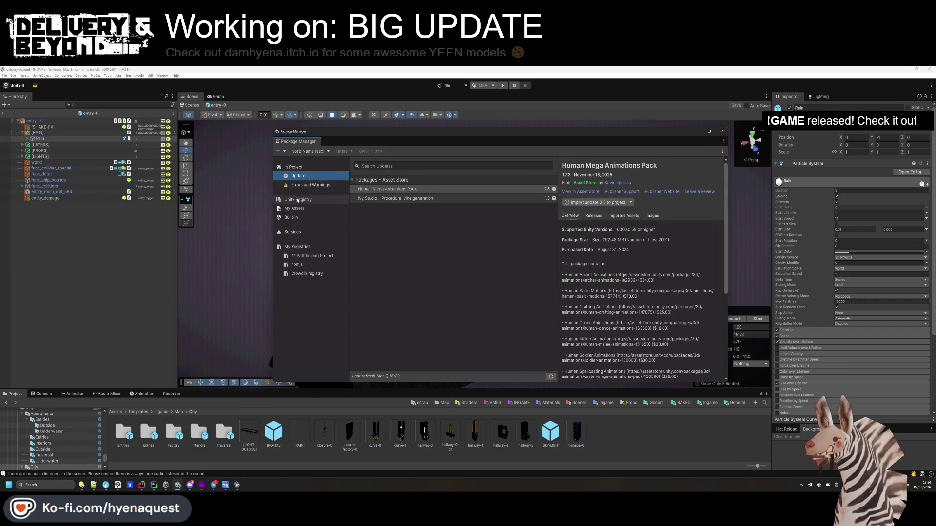
pyautogui.click(297, 200)
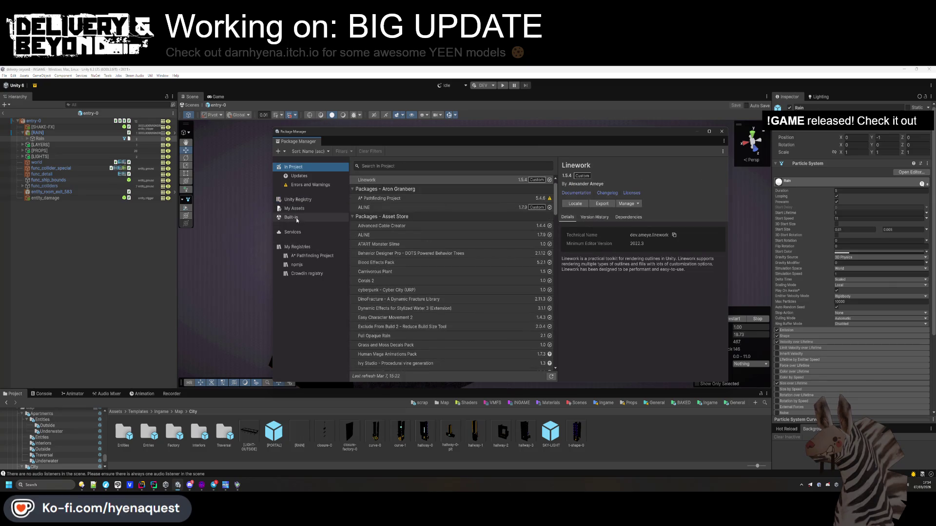
pyautogui.click(294, 209)
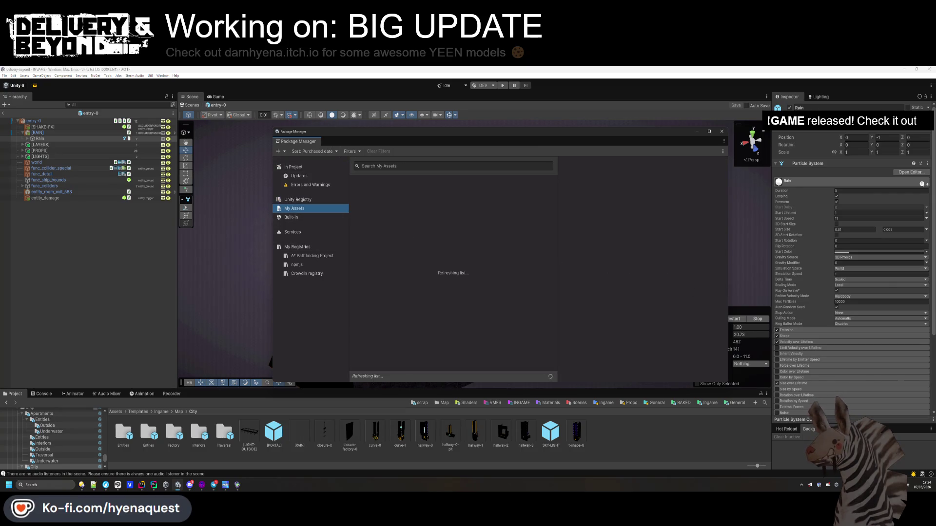
pyautogui.hotkey('alt', 'Tab')
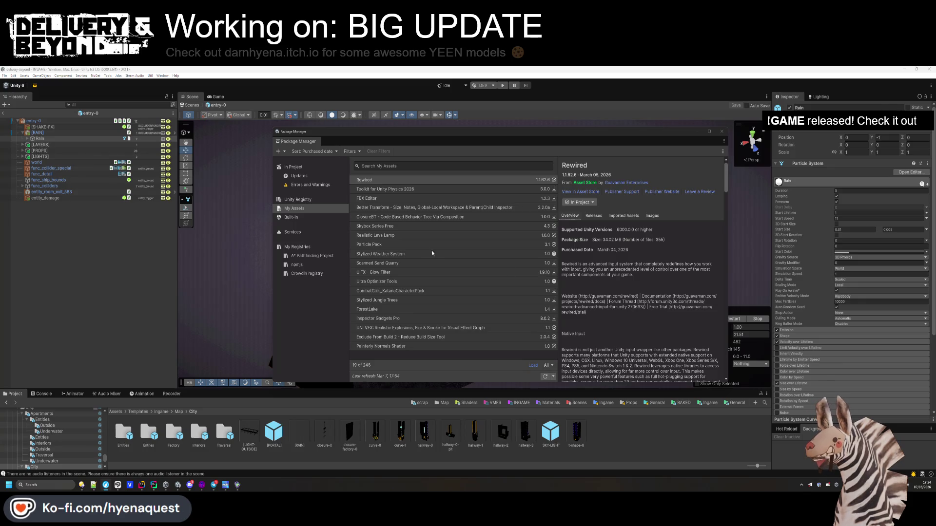
# Download the Stylized Weather System 1.0.1 update from My Assets
pyautogui.click(391, 254)
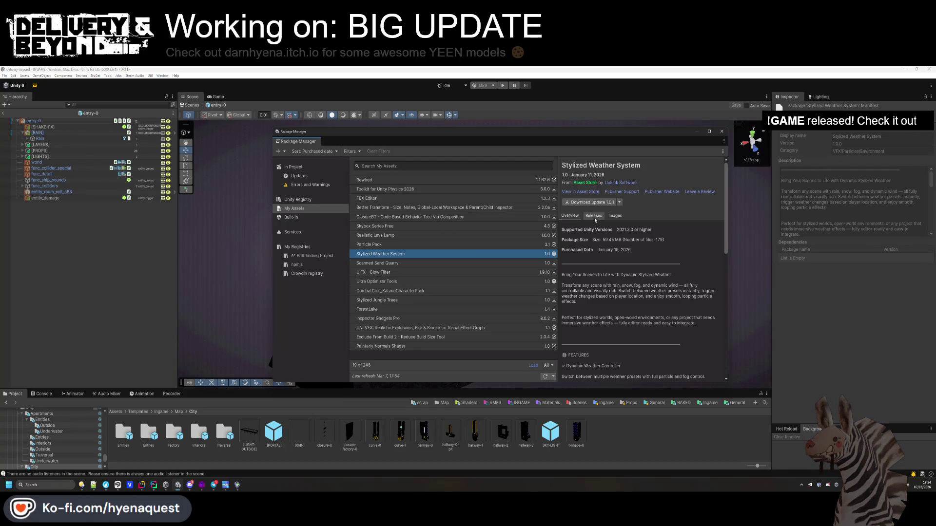
pyautogui.click(577, 195)
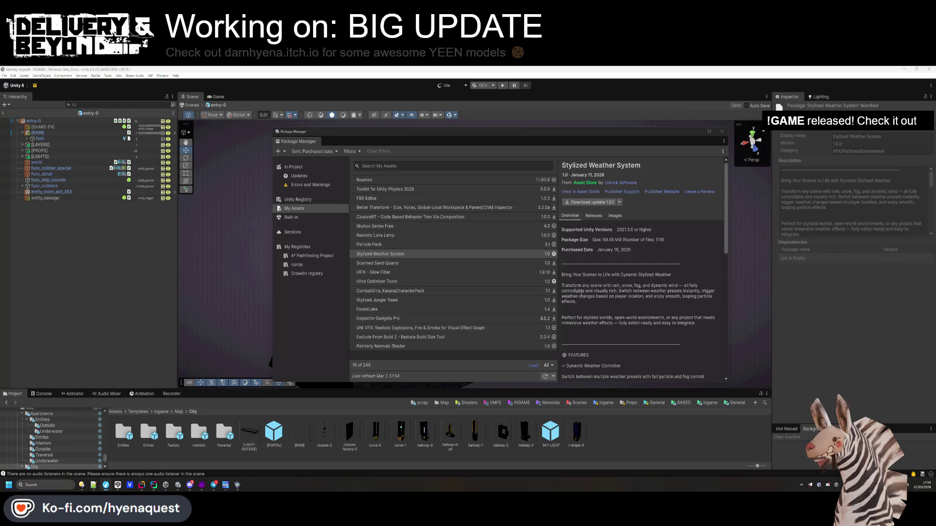
pyautogui.click(522, 291)
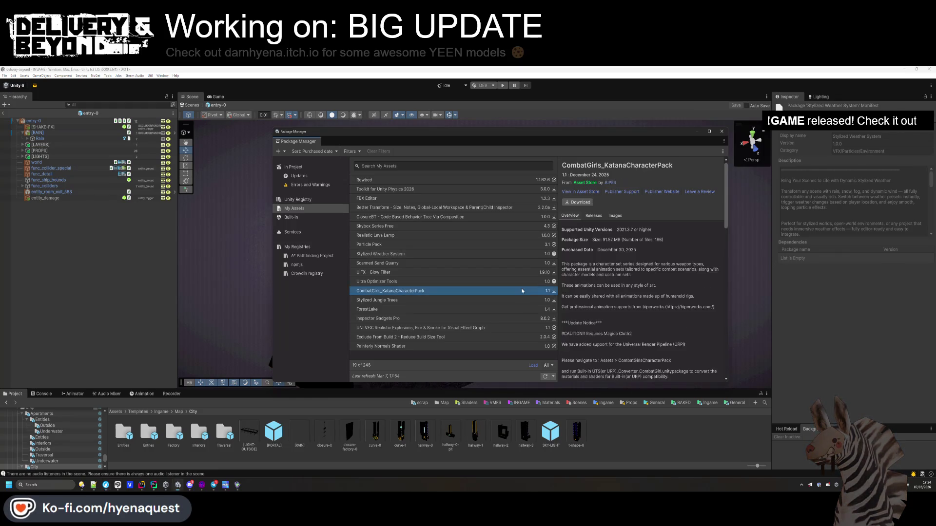
pyautogui.click(425, 254)
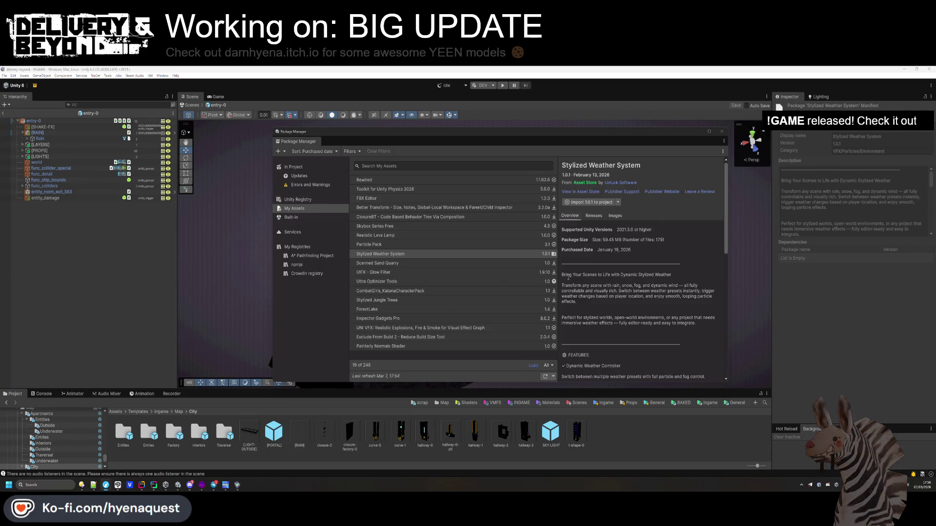
# Close the Package Manager, orbit in close to the trench ground, and collapse [RAIN]
pyautogui.click(390, 291)
pyautogui.click(380, 300)
pyautogui.click(722, 131)
pyautogui.moveTo(706, 144)
pyautogui.mouseDown()
pyautogui.moveTo(451, 241)
pyautogui.moveTo(400, 203)
pyautogui.moveTo(380, 209)
pyautogui.mouseUp()
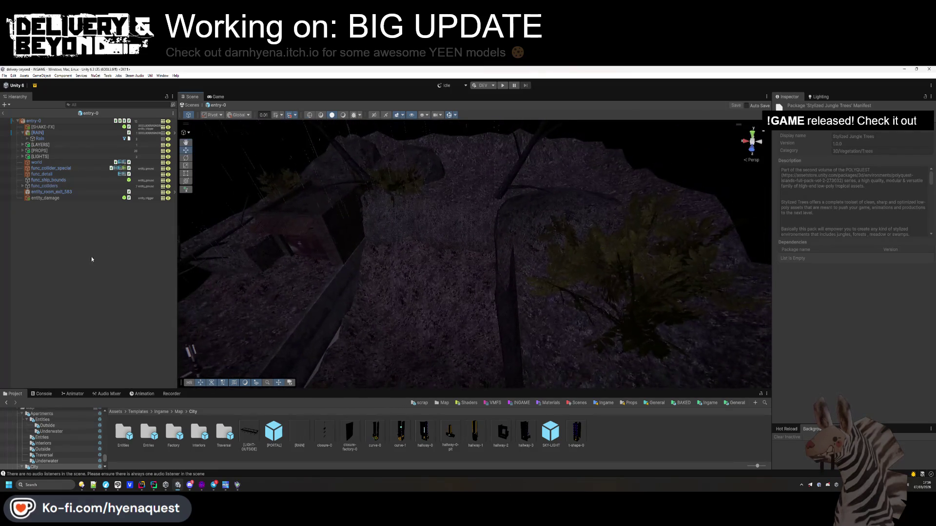
pyautogui.click(22, 133)
pyautogui.click(49, 245)
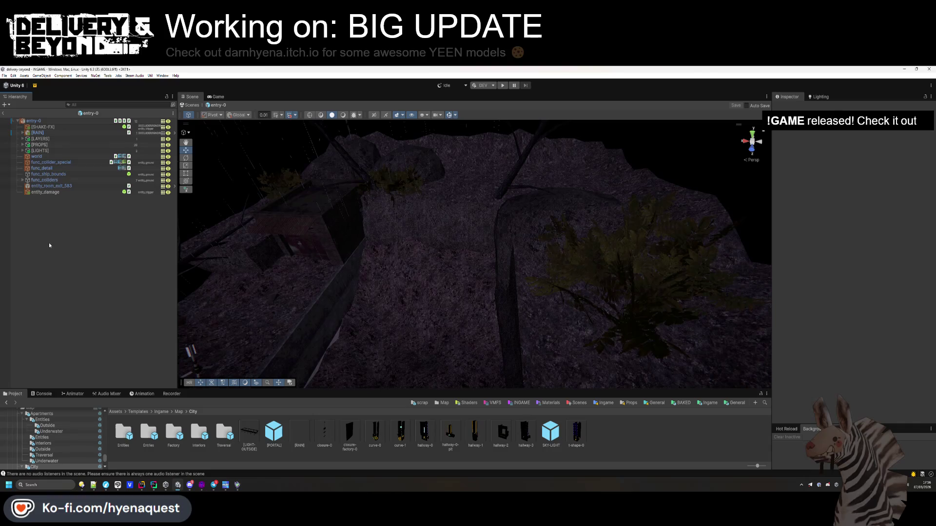